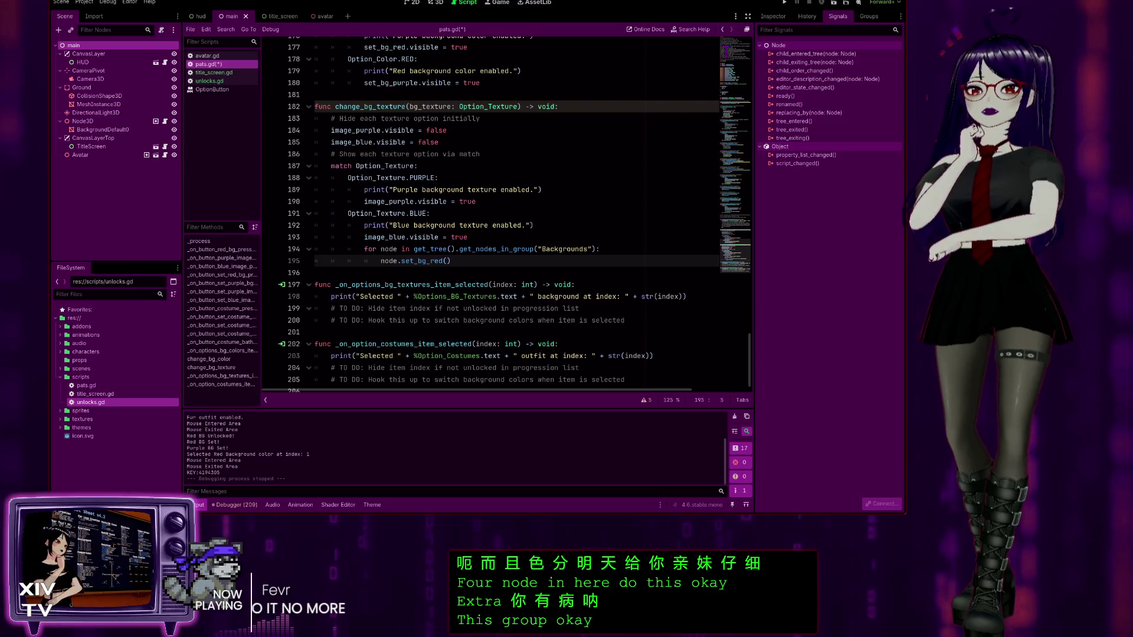
# Step: Run the game, unlock and apply Red Background, switch back to Purple, then stop the game
pyautogui.click(784, 2)
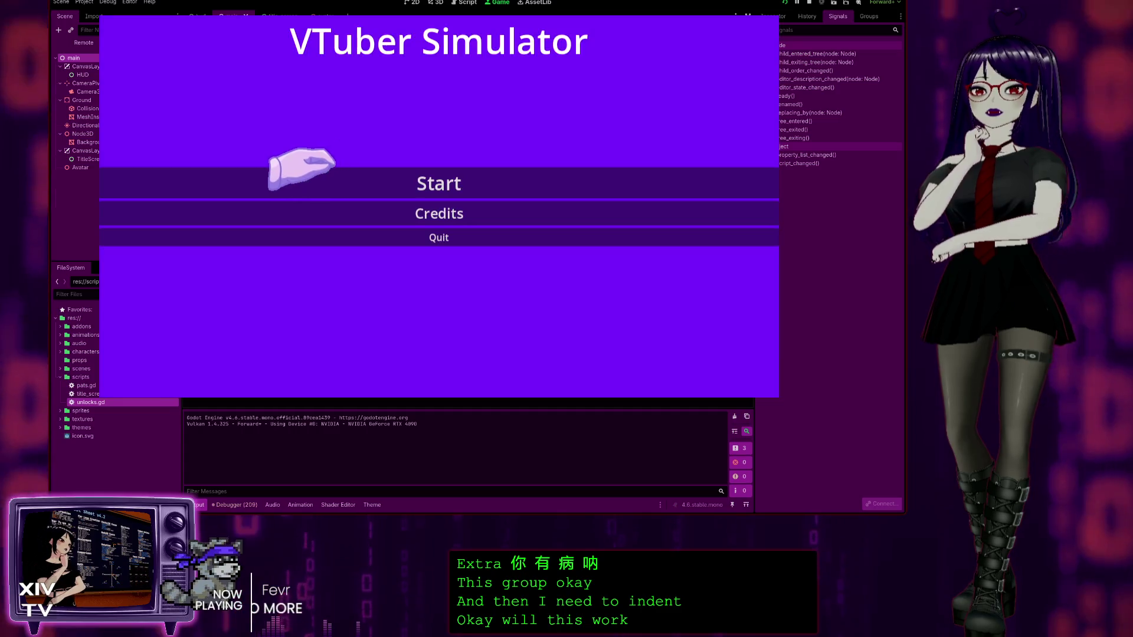
pyautogui.click(377, 177)
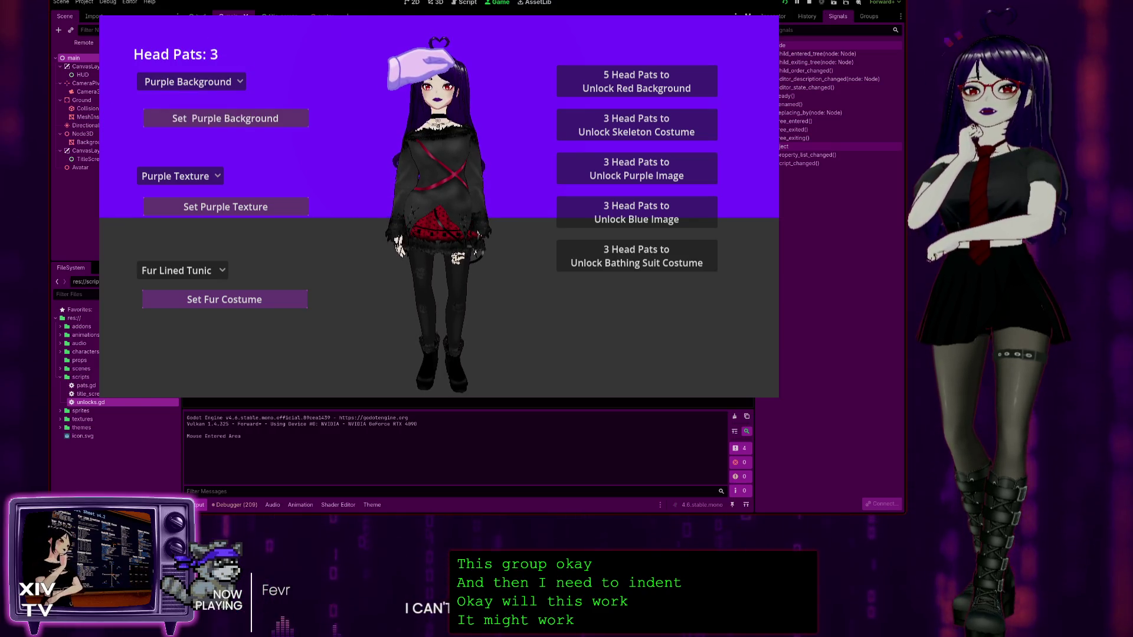
pyautogui.click(590, 86)
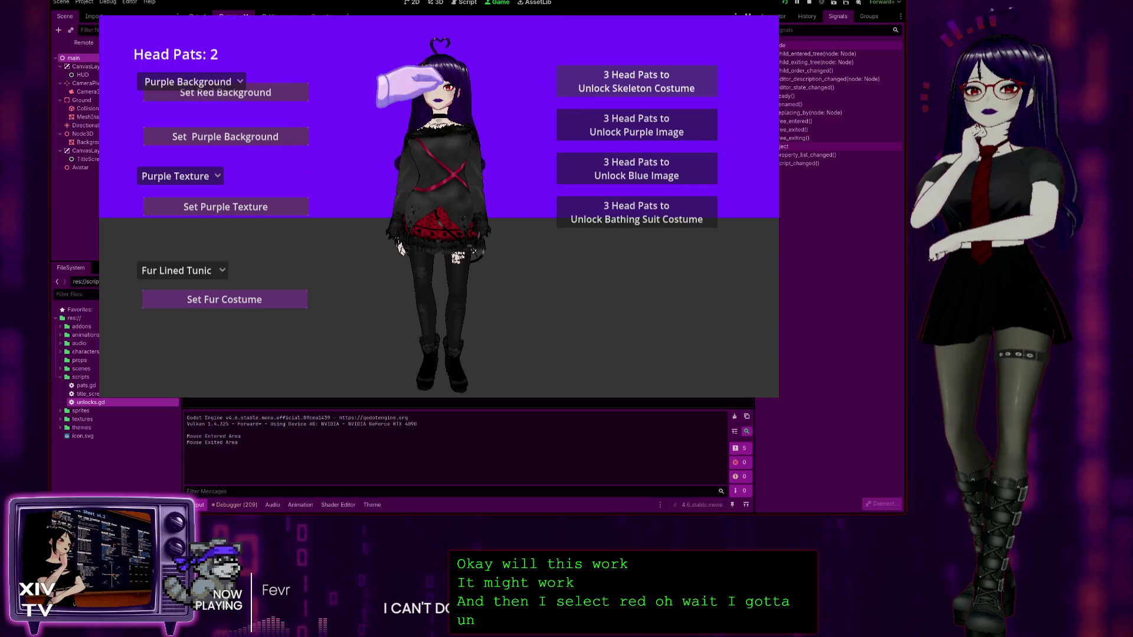
pyautogui.click(201, 82)
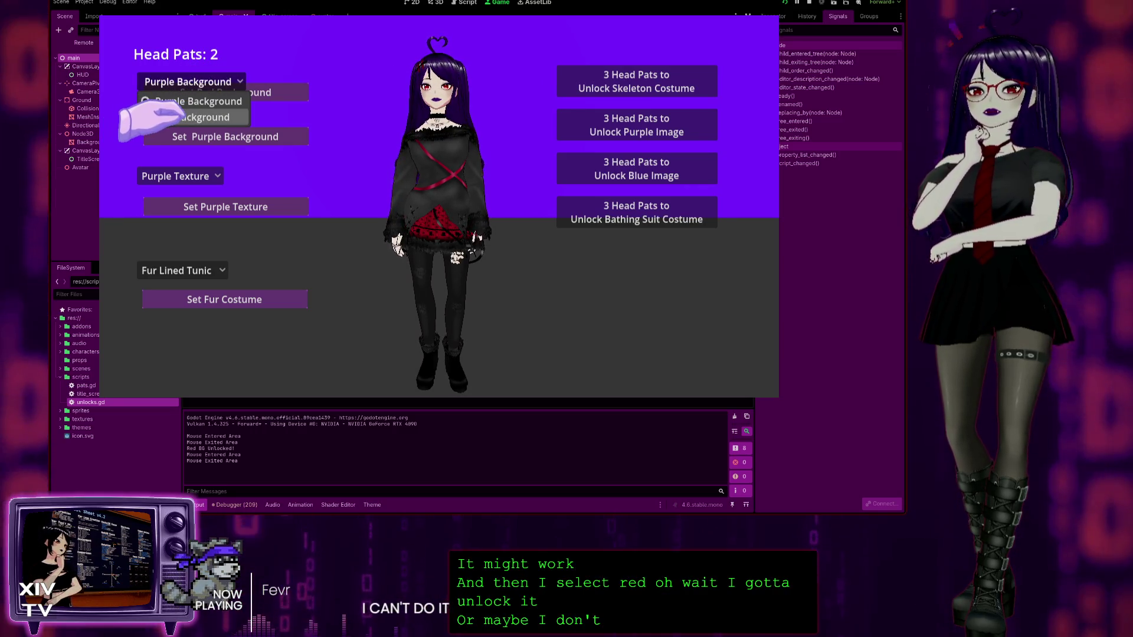
pyautogui.click(149, 117)
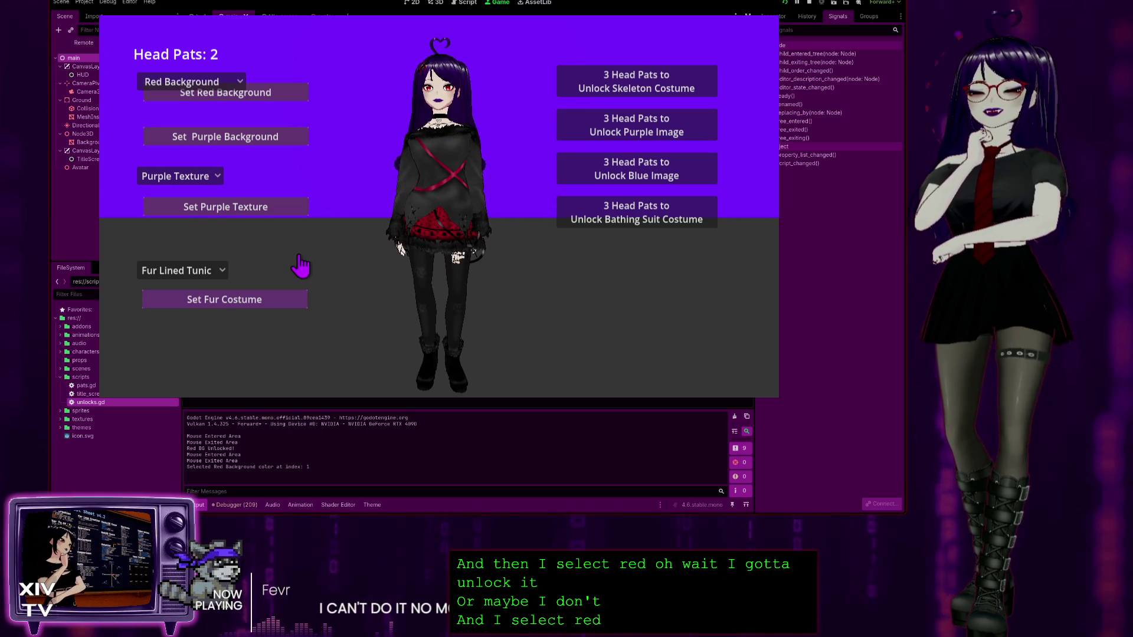
pyautogui.click(277, 93)
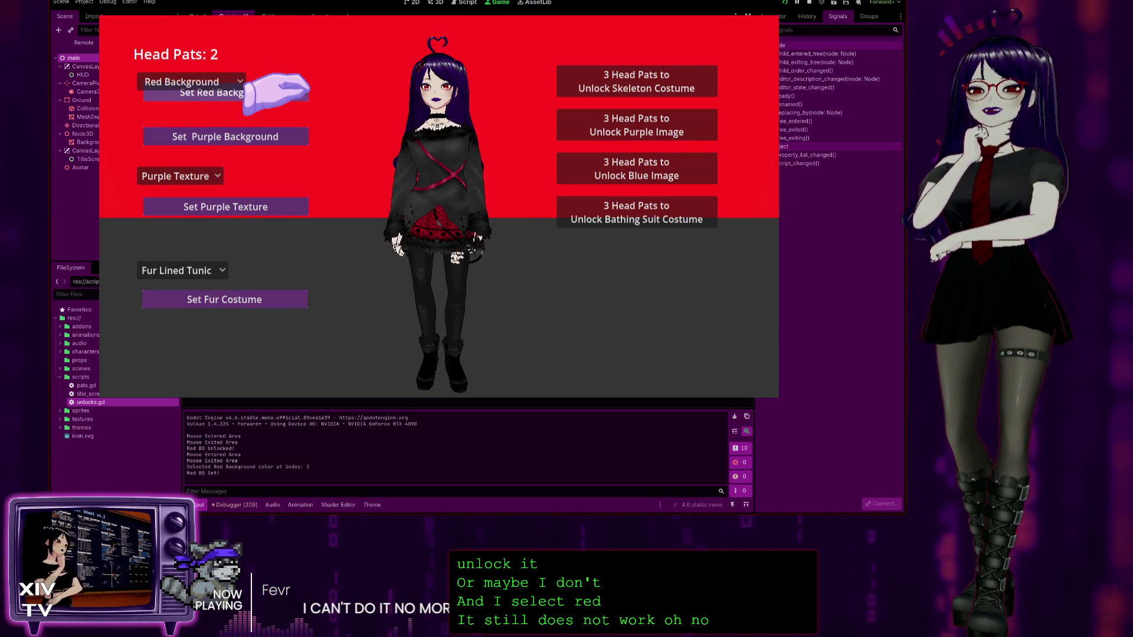
pyautogui.click(189, 82)
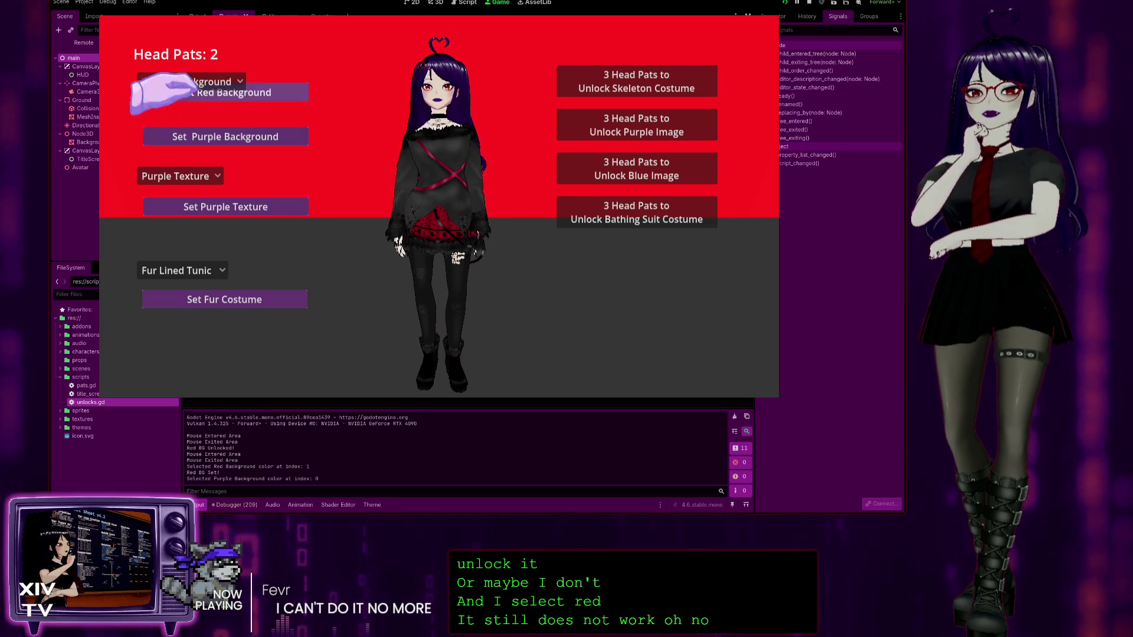
pyautogui.click(174, 100)
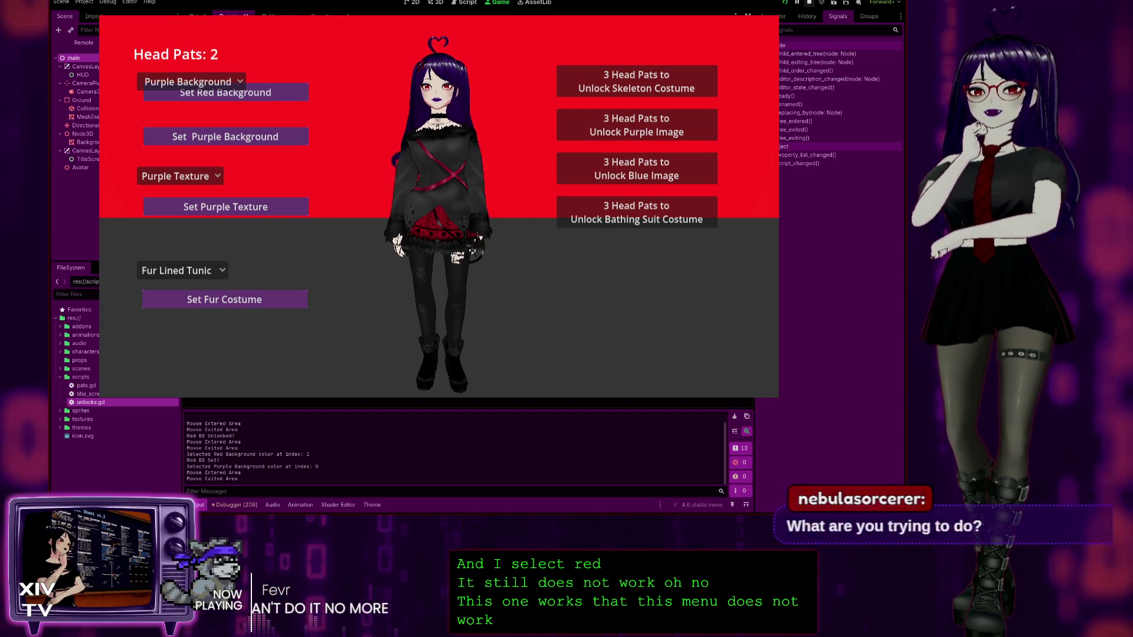
pyautogui.press('F8')
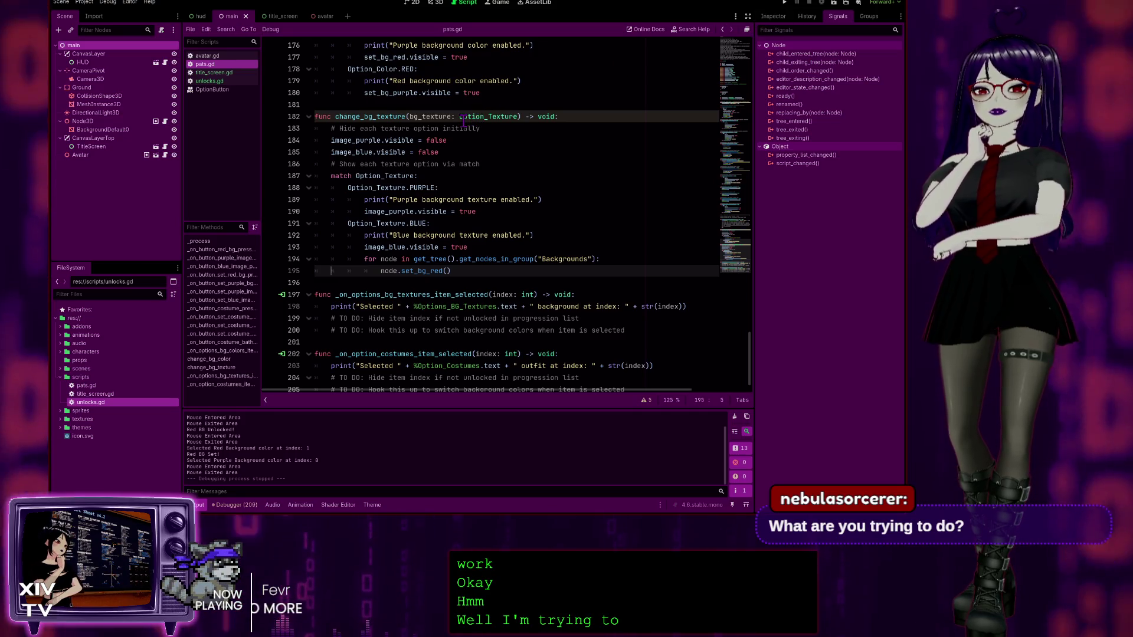
# Step: Relaunch the game, try Red then Purple in the colour dropdown, and unlock Red Background with head pats
pyautogui.press('F5')
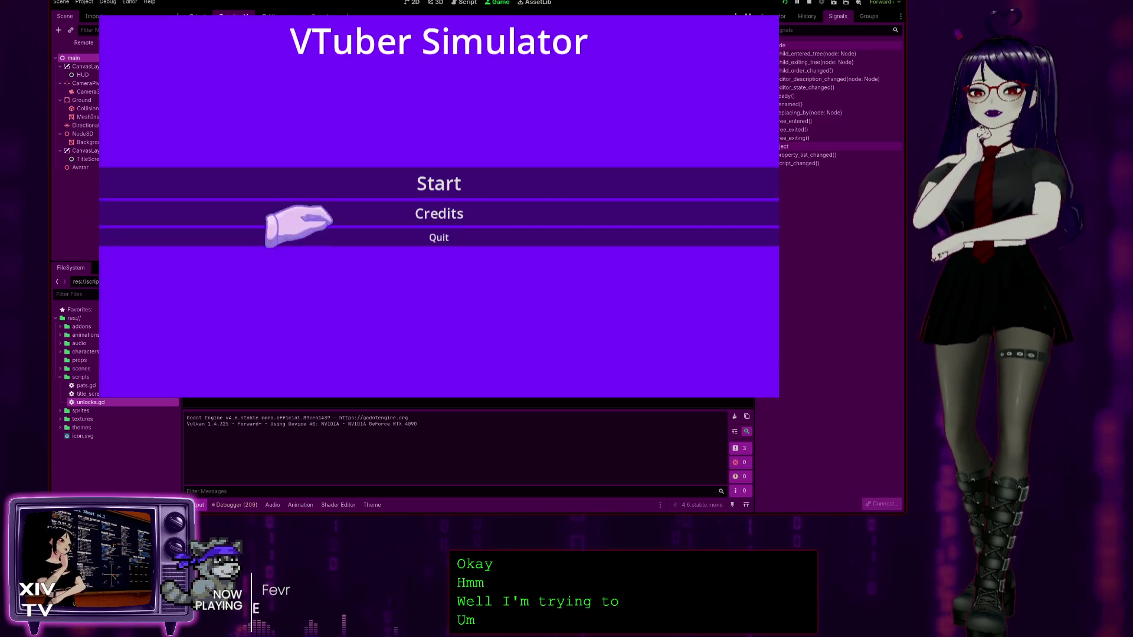
pyautogui.click(417, 185)
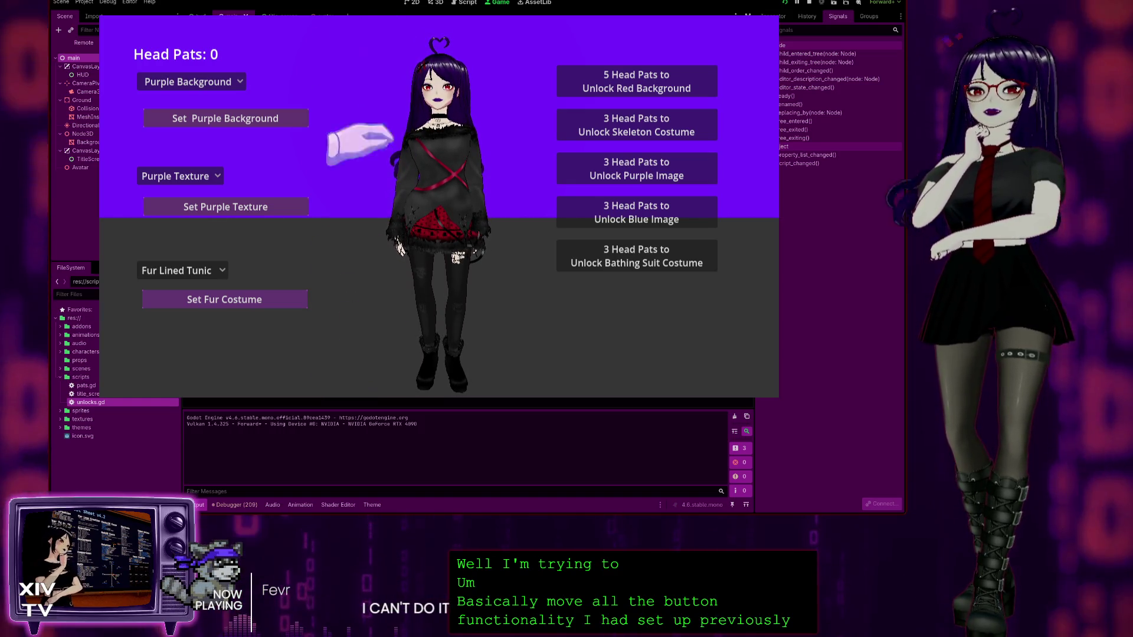
pyautogui.click(177, 81)
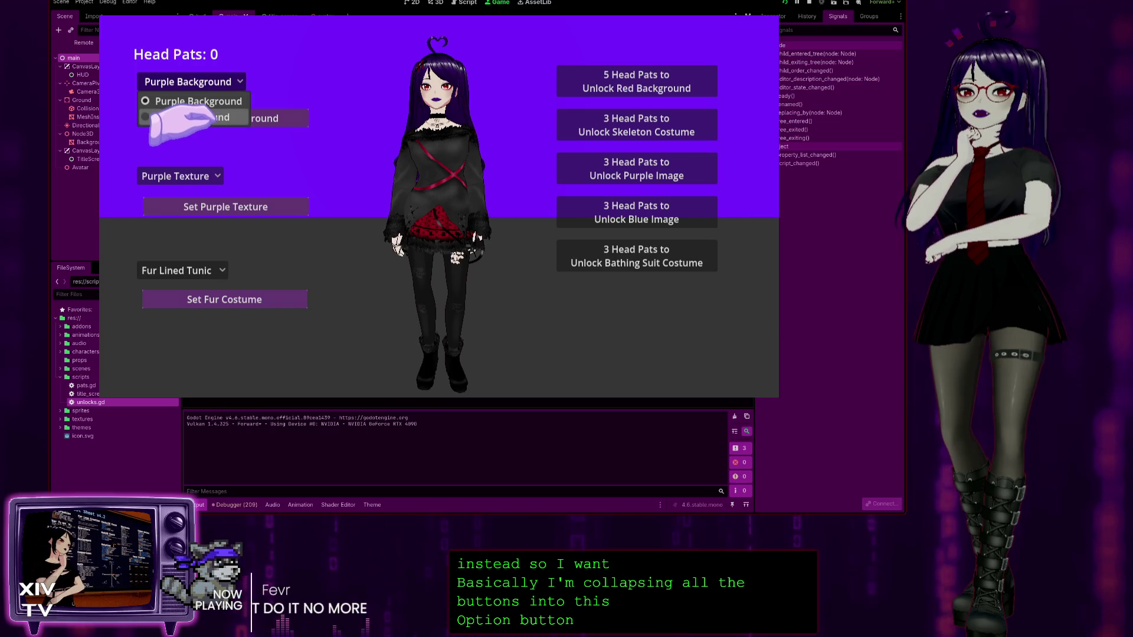
pyautogui.click(198, 118)
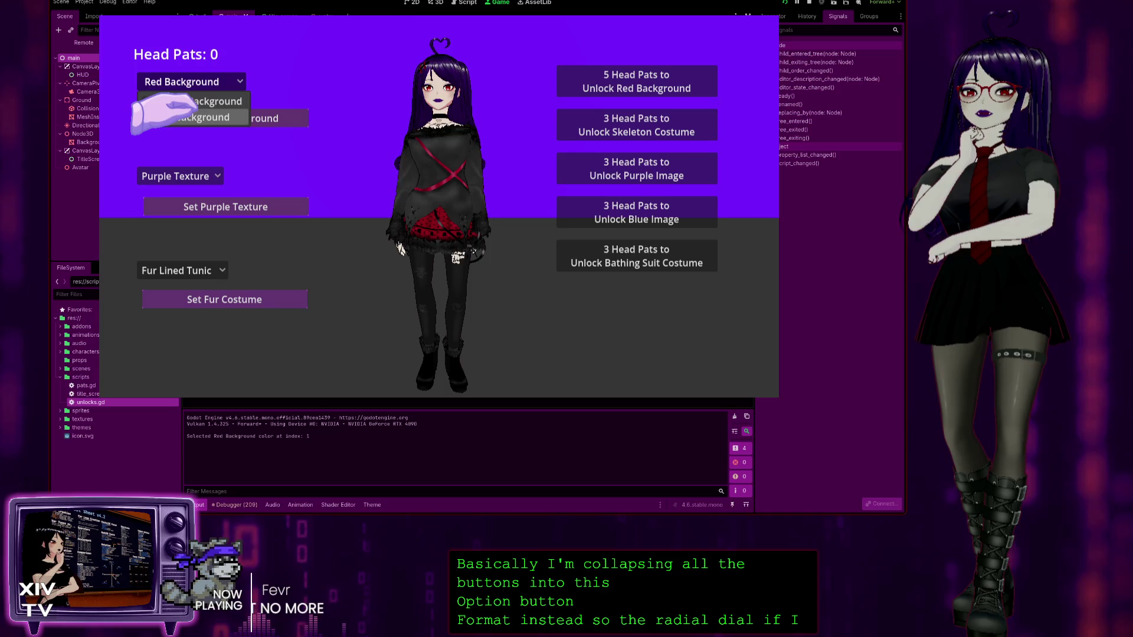
pyautogui.click(189, 102)
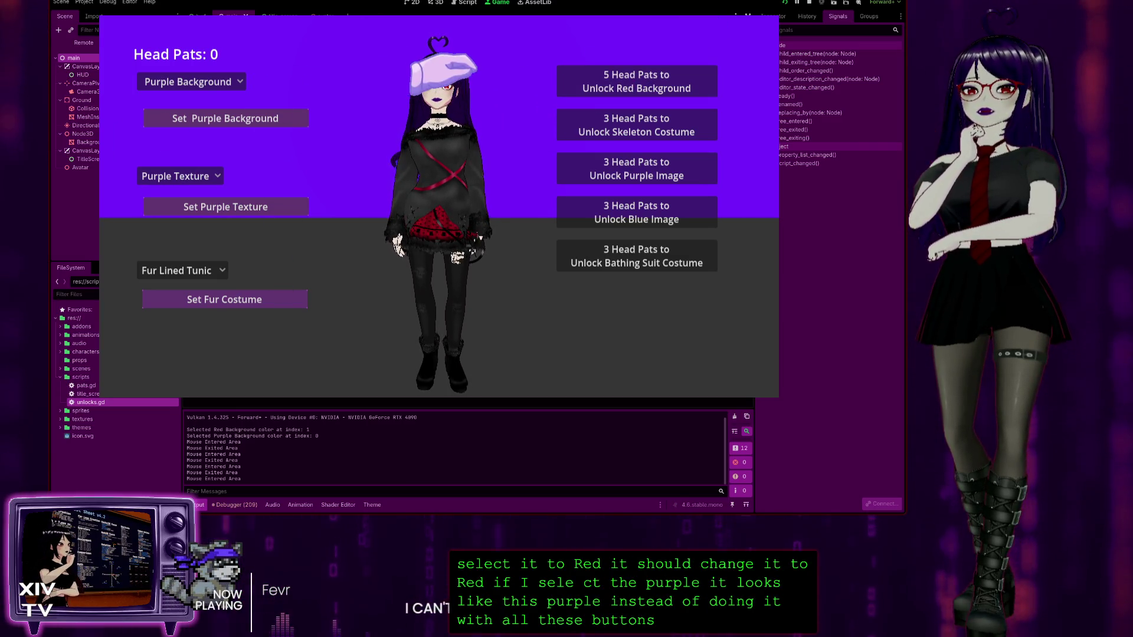
pyautogui.click(625, 82)
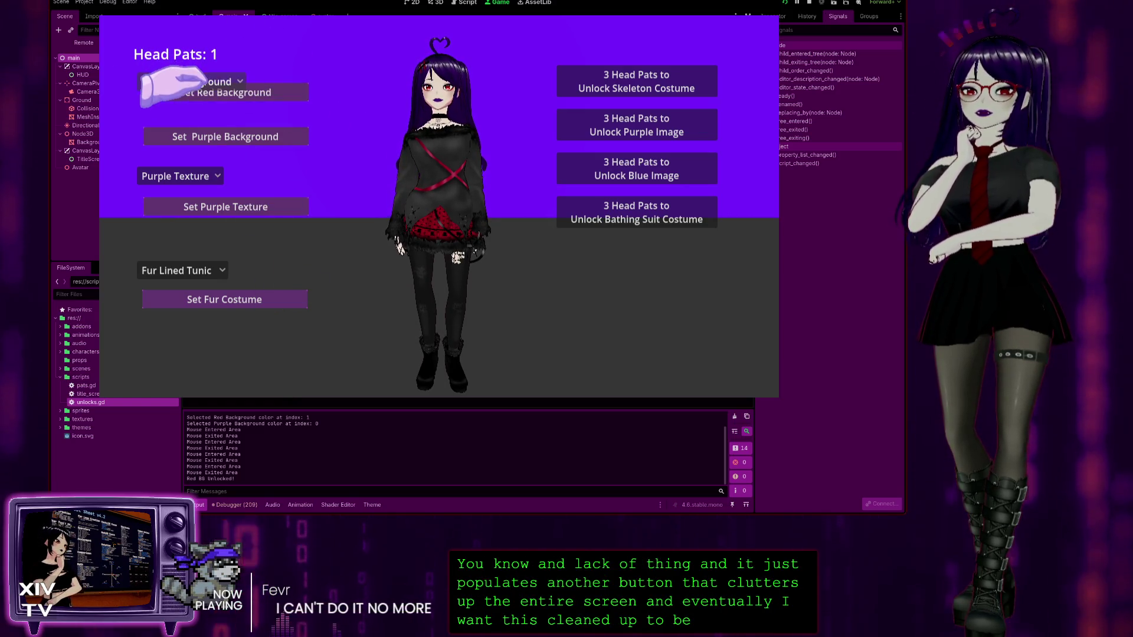
# Step: Check the texture and costume dropdowns, pat the avatar three times, and unlock the Purple and Blue images
pyautogui.click(155, 176)
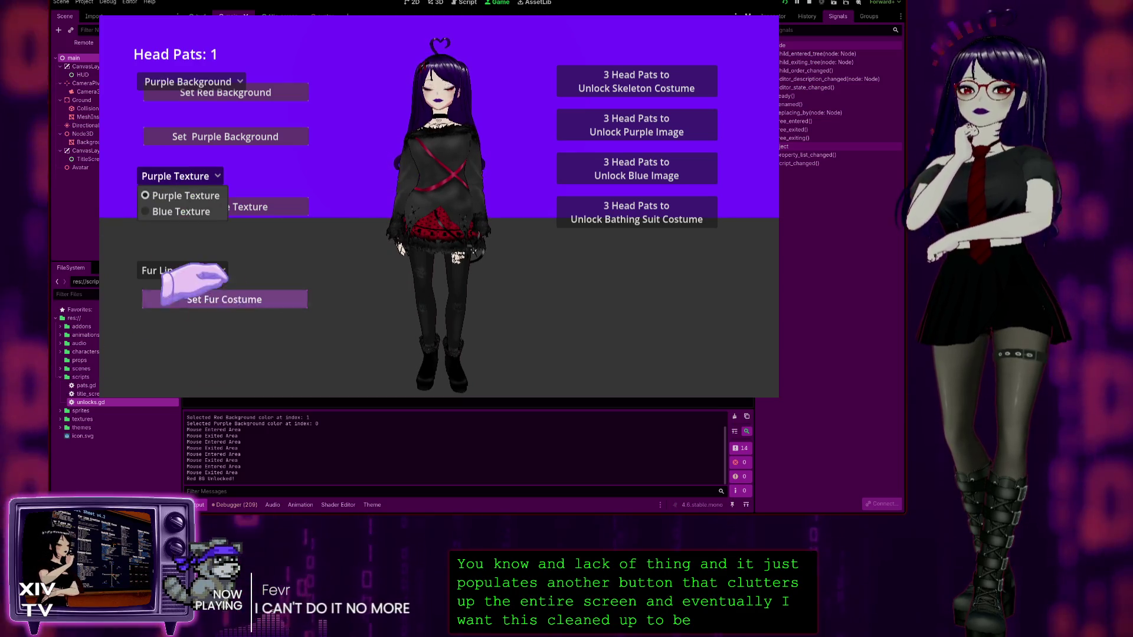
pyautogui.click(219, 272)
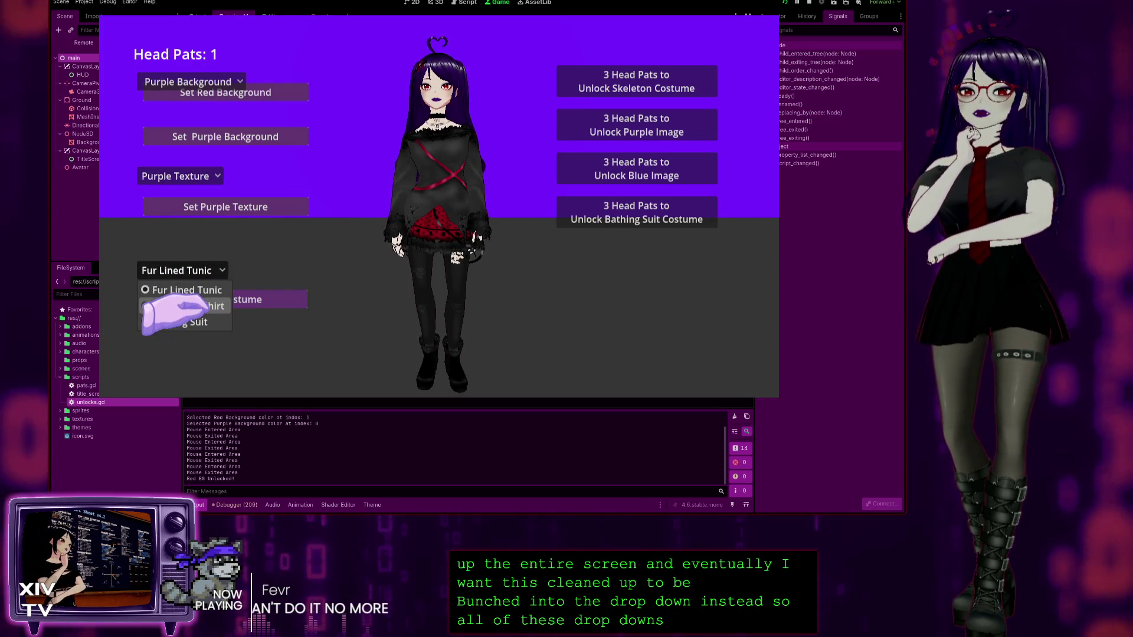
pyautogui.click(487, 311)
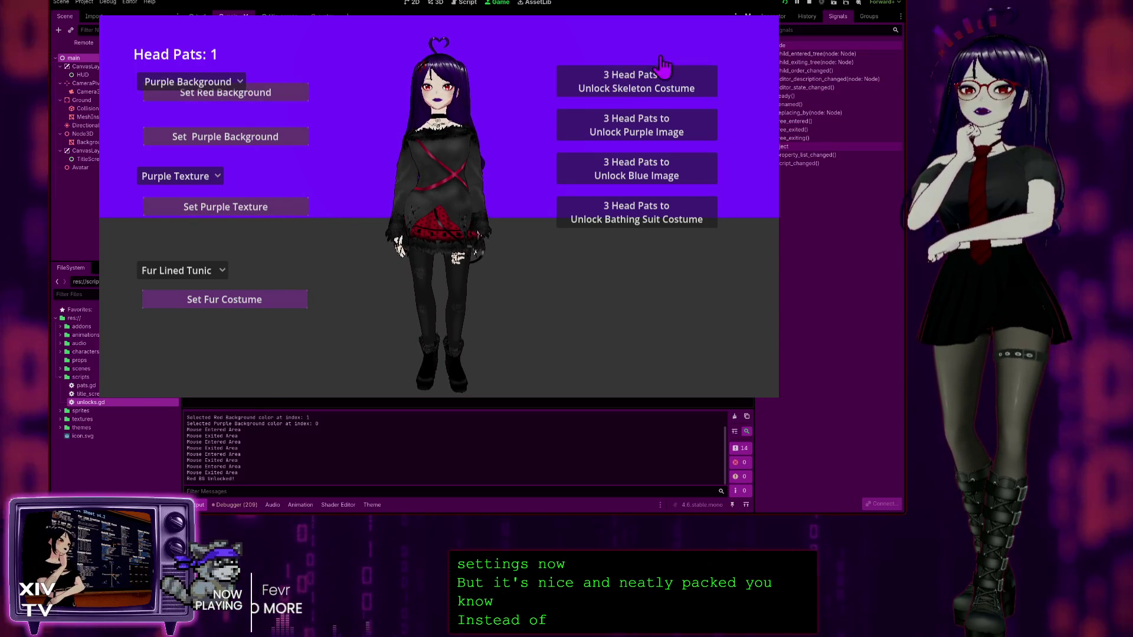
pyautogui.click(419, 88)
pyautogui.click(419, 88)
pyautogui.click(419, 89)
pyautogui.click(419, 88)
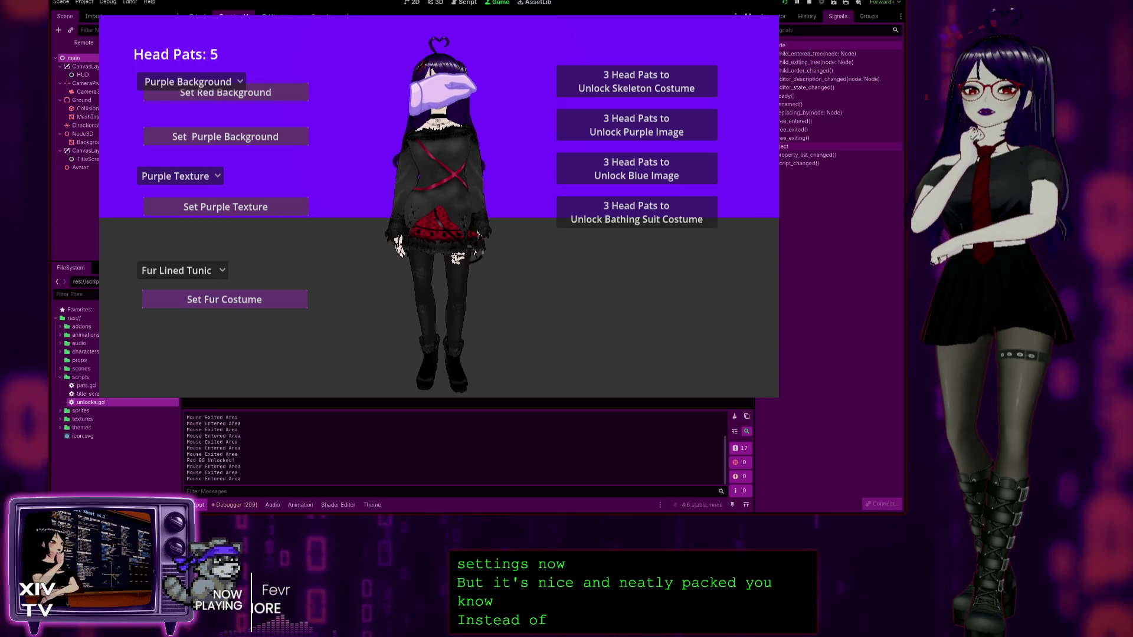
pyautogui.click(419, 88)
pyautogui.click(419, 89)
pyautogui.click(607, 125)
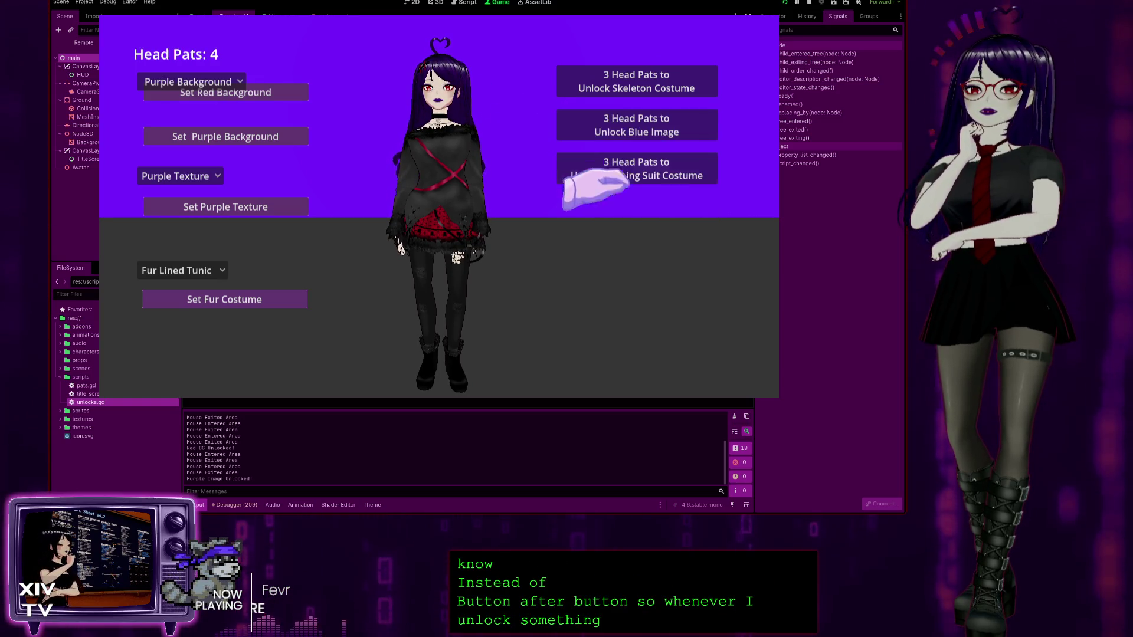
pyautogui.click(616, 121)
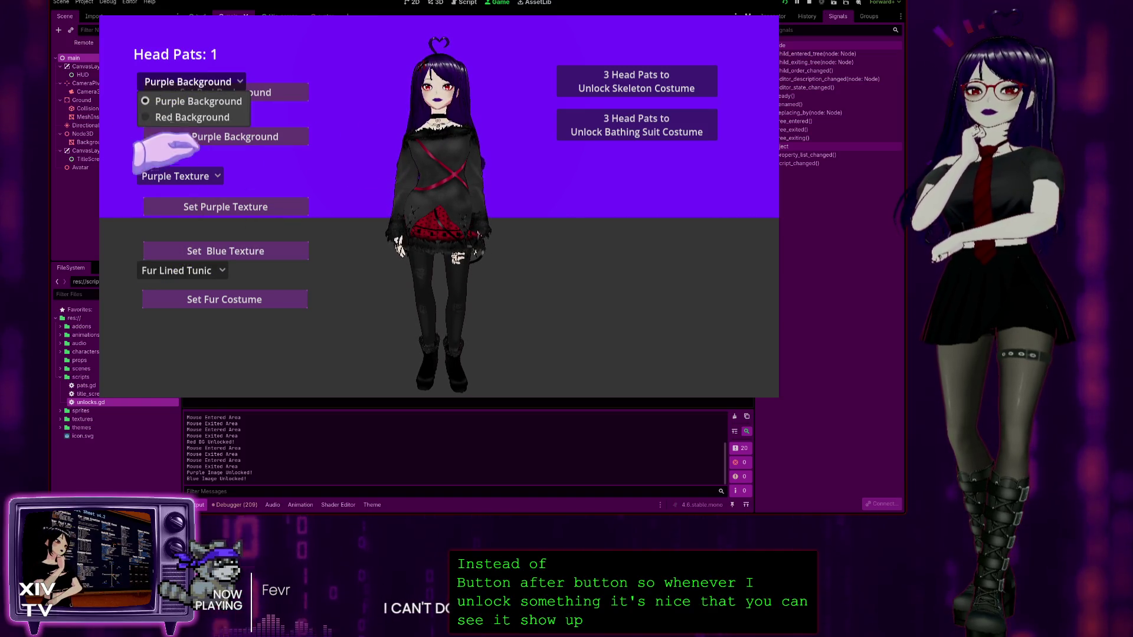
# Step: Pat the avatar twice more, unlock the Bathing Suit and Skeleton Hands costumes, then stop the game
pyautogui.click(413, 53)
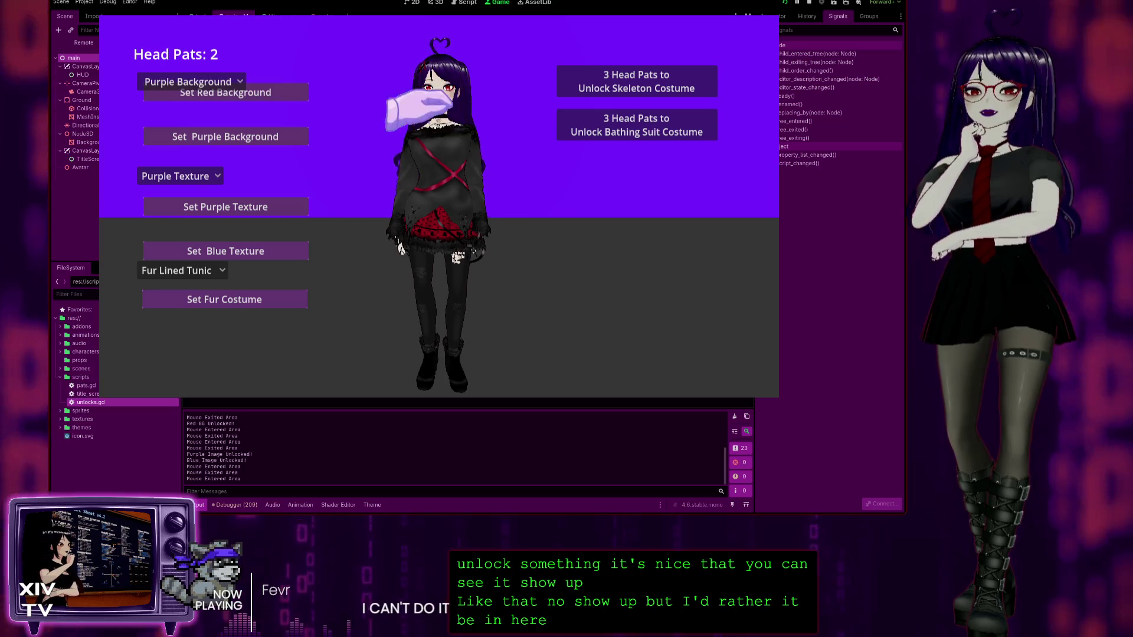
pyautogui.click(428, 89)
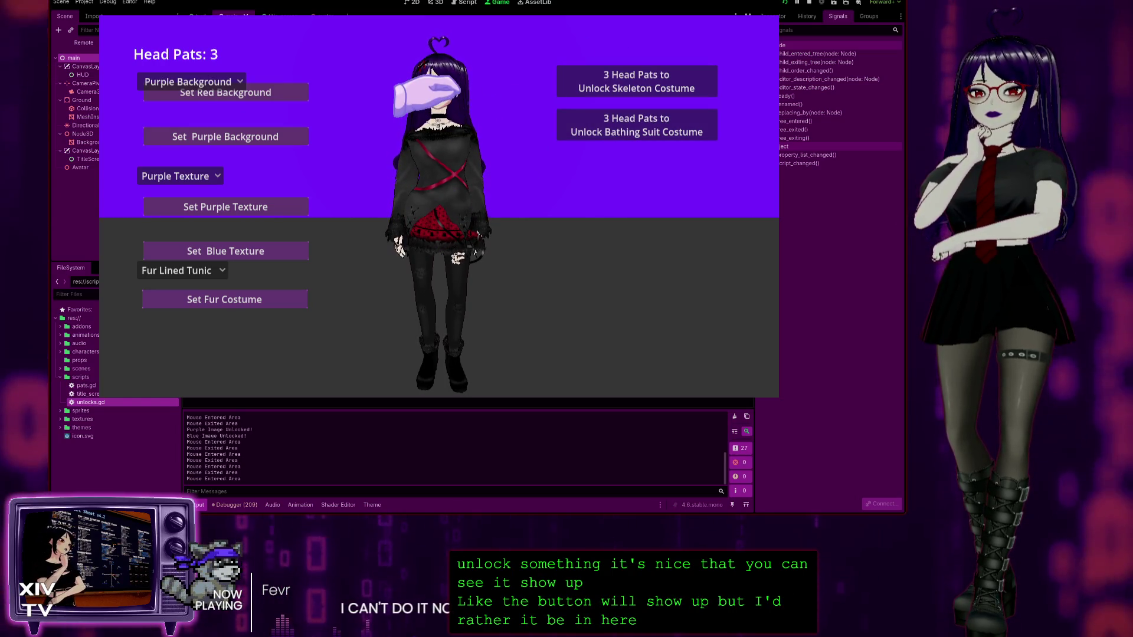
pyautogui.click(428, 86)
pyautogui.click(427, 86)
pyautogui.click(661, 132)
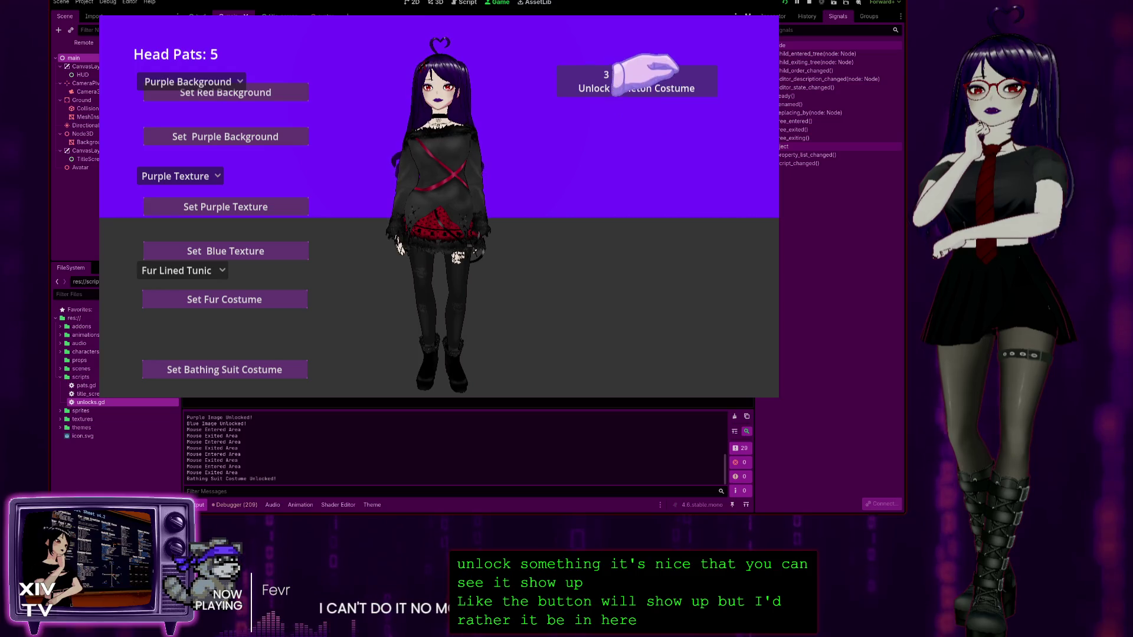
pyautogui.click(649, 81)
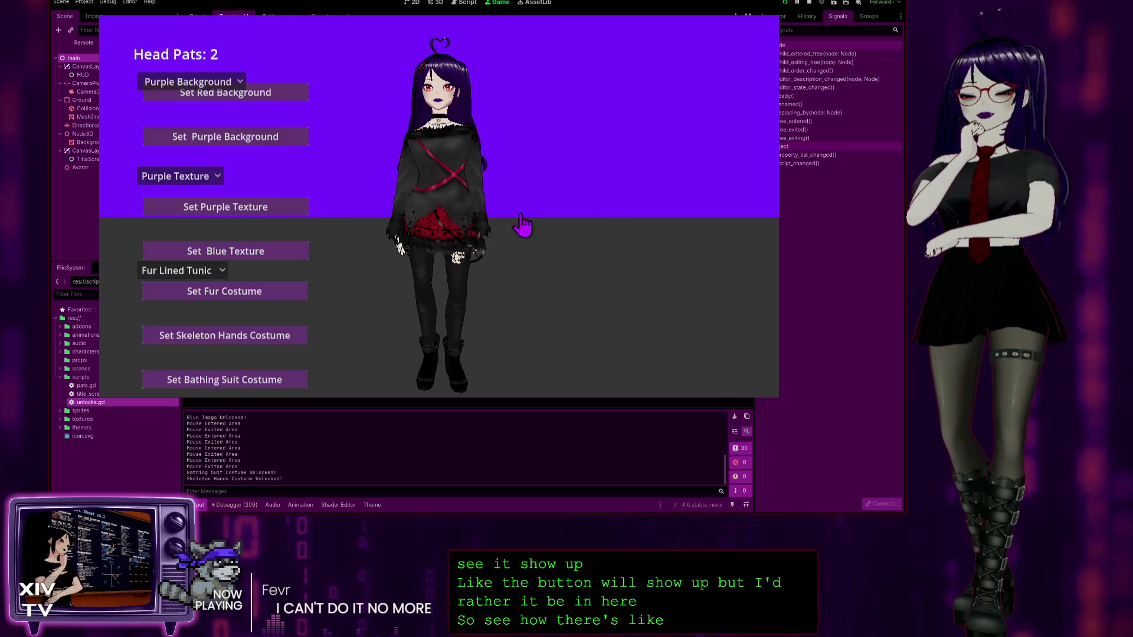
pyautogui.click(144, 83)
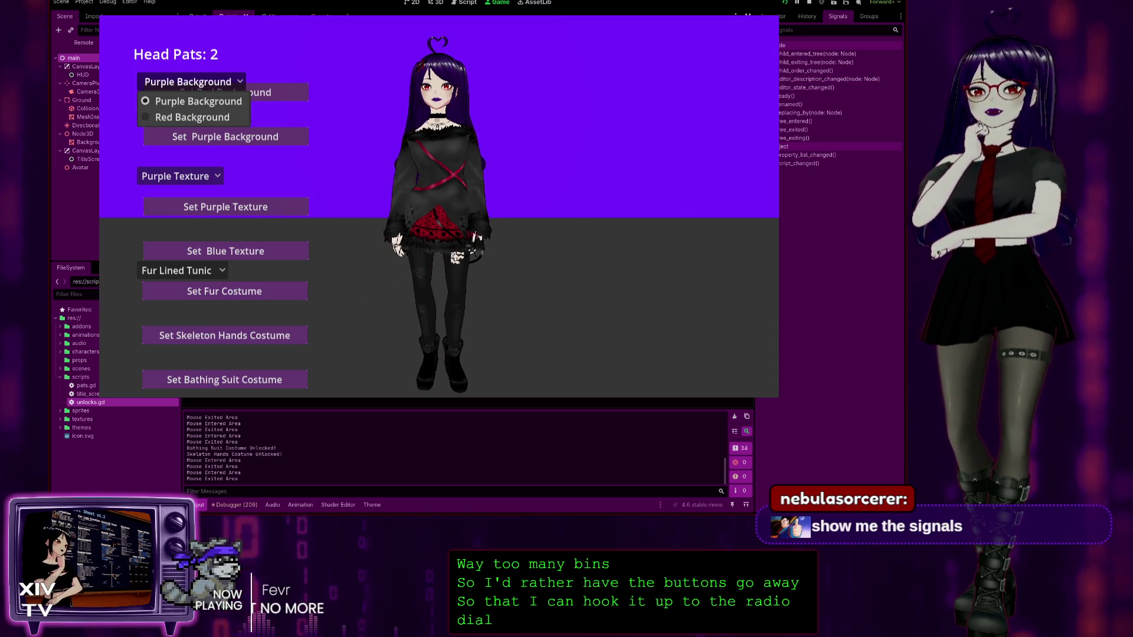
pyautogui.press('F8')
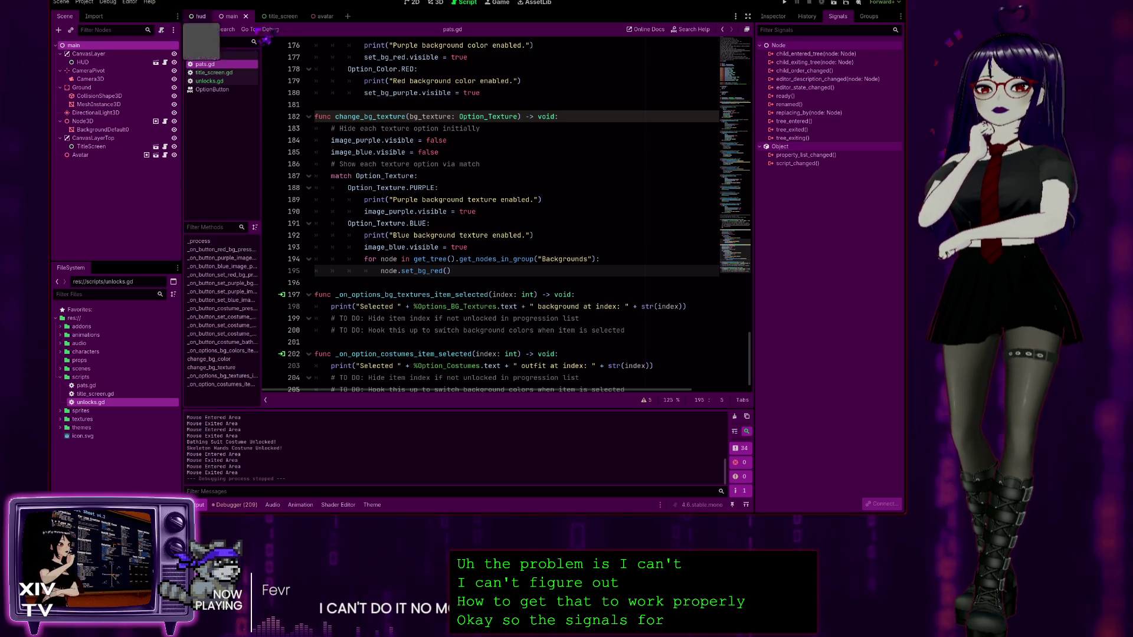
pyautogui.click(201, 18)
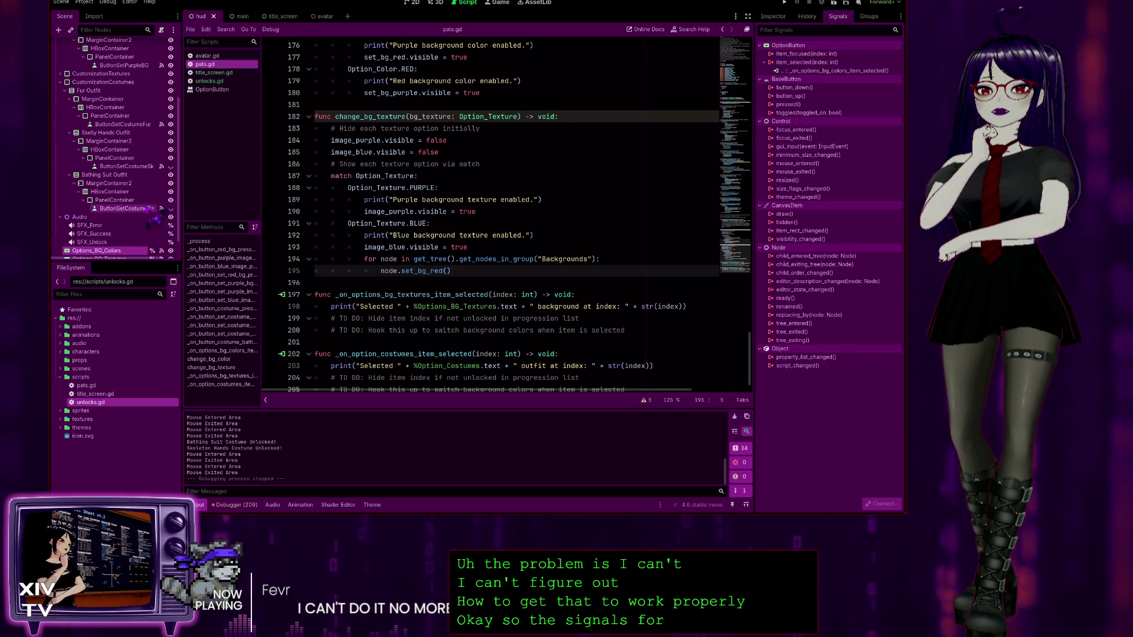
pyautogui.scroll(-1, 155, 219)
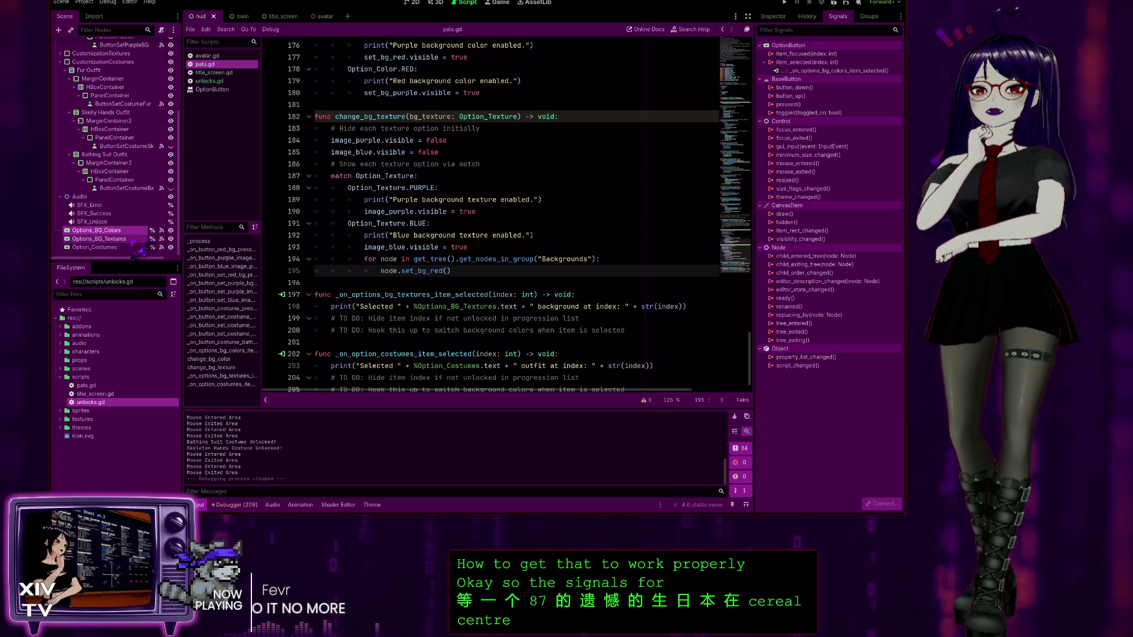
pyautogui.click(135, 230)
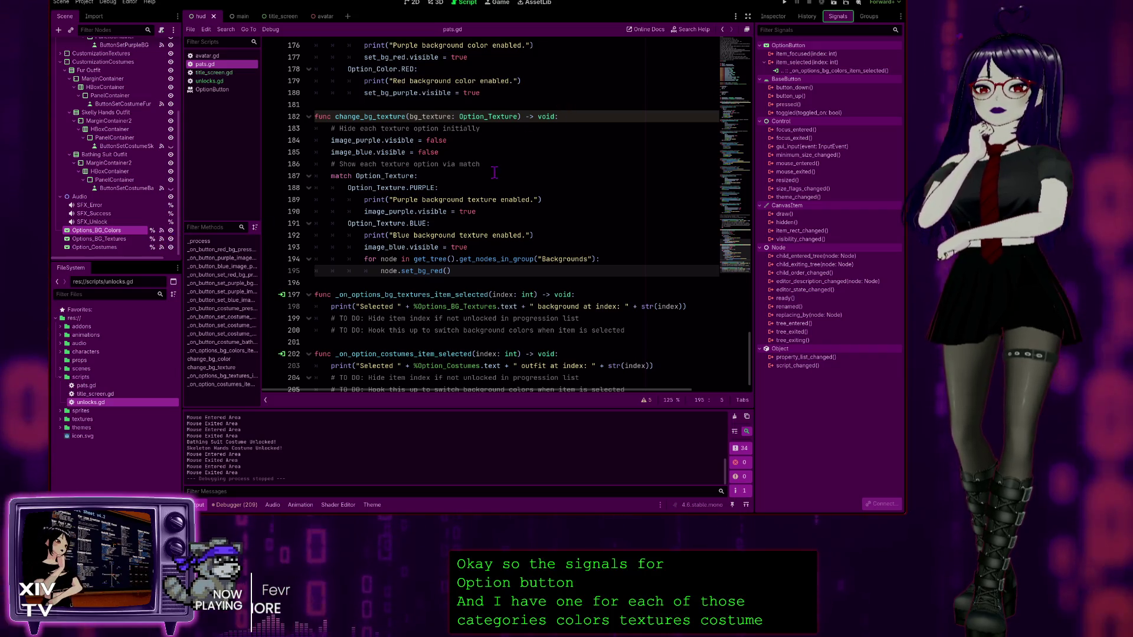
pyautogui.scroll(-1, 443, 206)
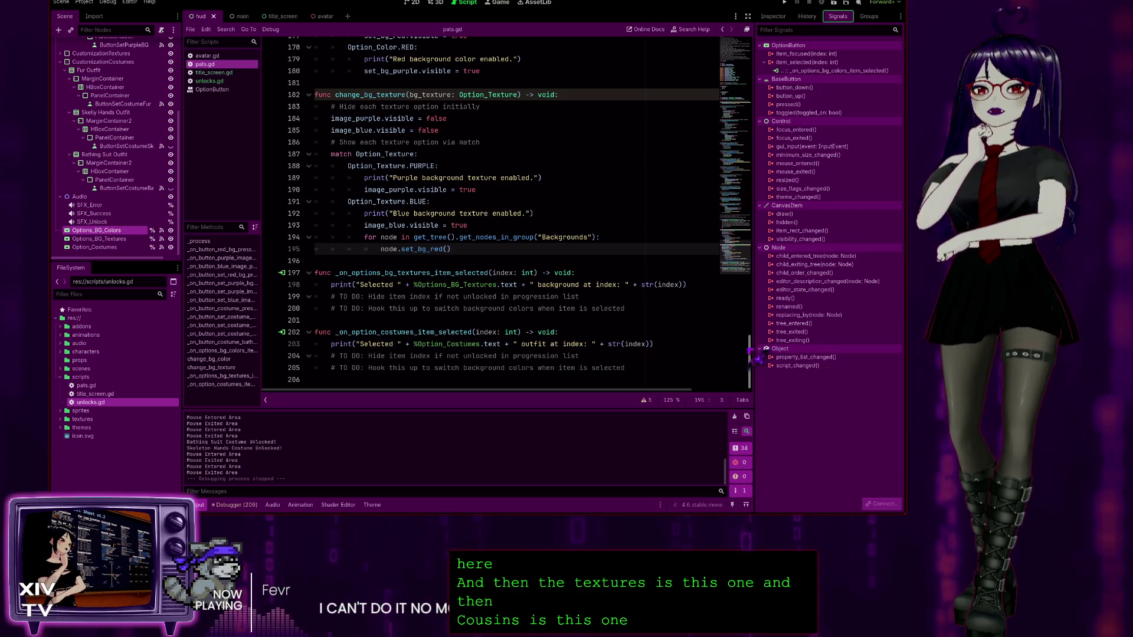
pyautogui.click(388, 154)
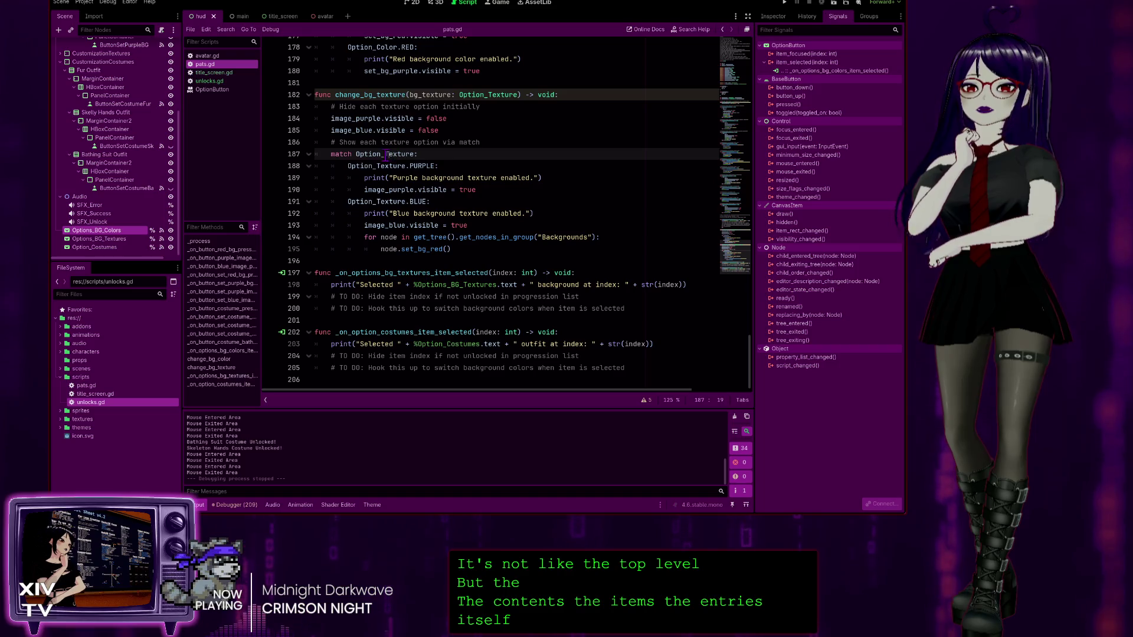
# Step: Comment out the image_purple and image_blue hide lines in change_bg_texture with Ctrl+K
pyautogui.click(422, 178)
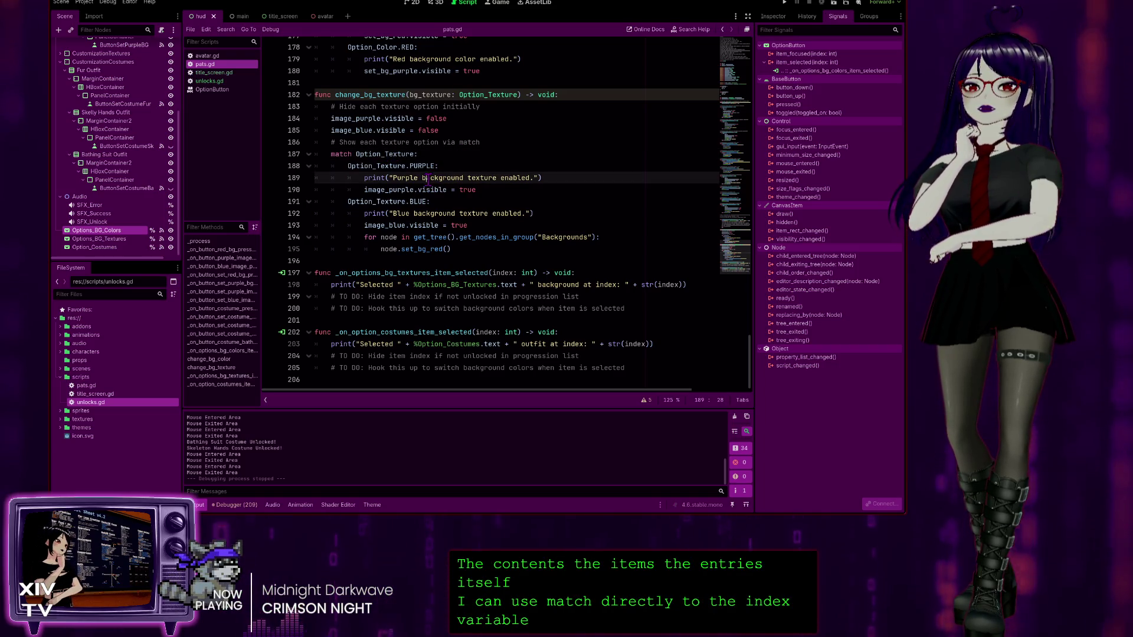
pyautogui.scroll(2, 402, 195)
pyautogui.scroll(-2, 489, 202)
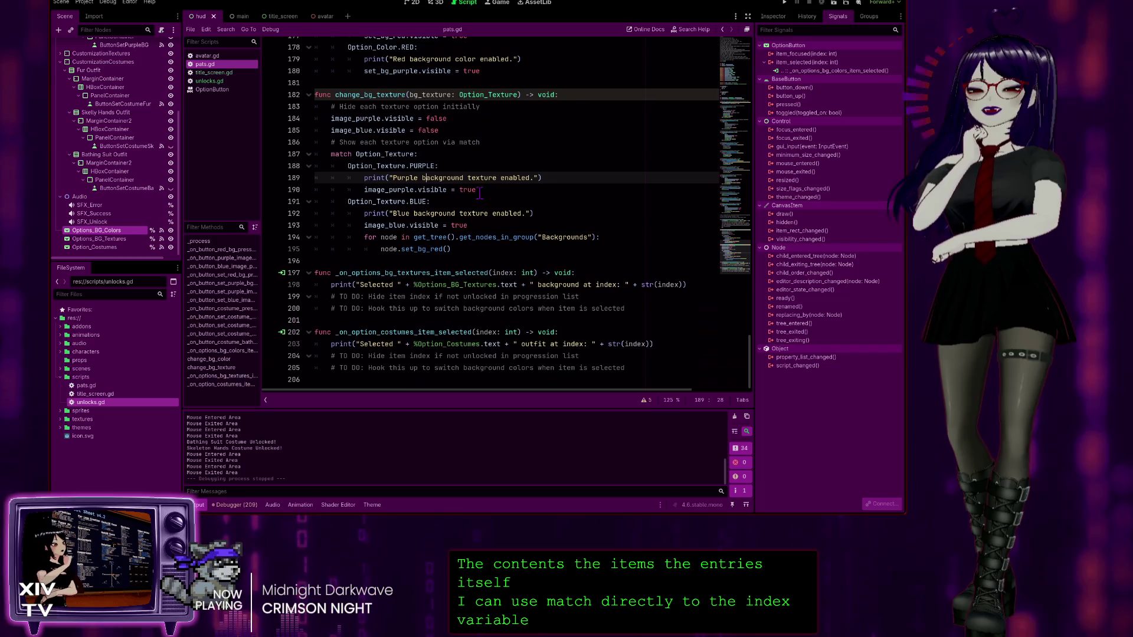
pyautogui.click(453, 131)
pyautogui.moveTo(454, 130); pyautogui.dragTo(263, 118)
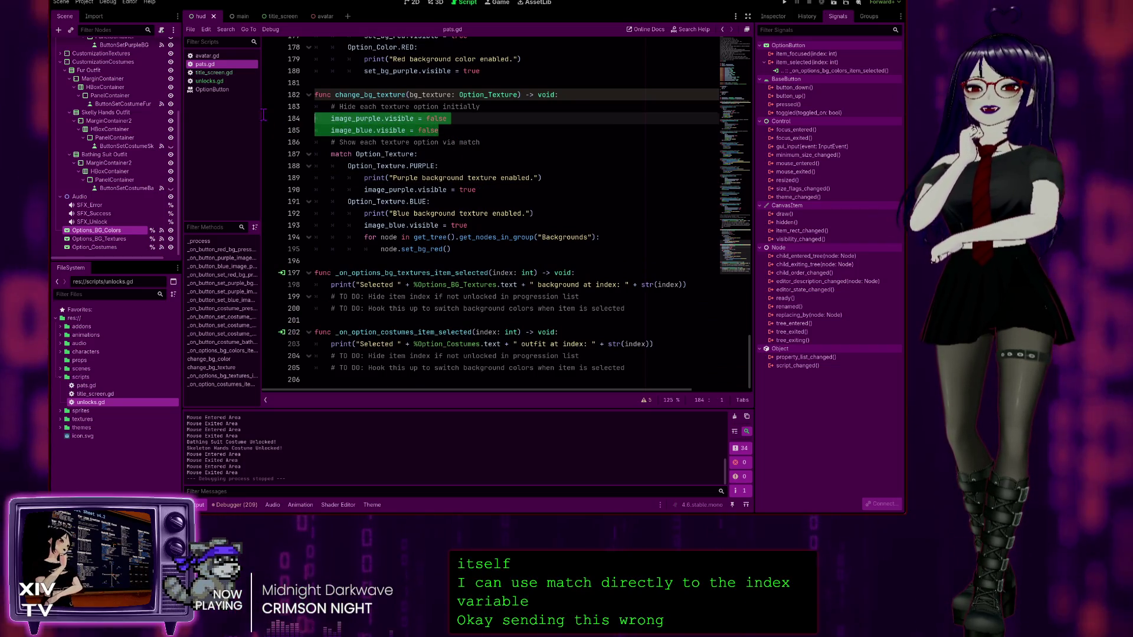
pyautogui.hotkey('ctrl', 'k')
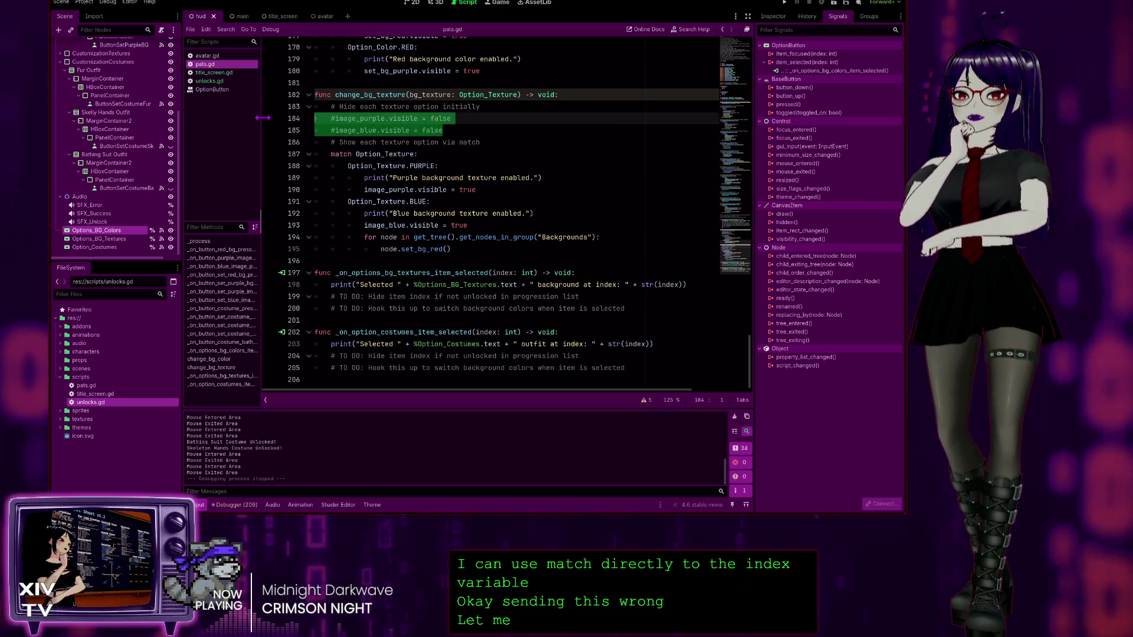
# Step: Delete the set_bg_red loop from the BLUE case and review the texture visibility lines
pyautogui.moveTo(466, 250)
pyautogui.mouseDown()
pyautogui.moveTo(318, 227)
pyautogui.moveTo(211, 238)
pyautogui.mouseUp()
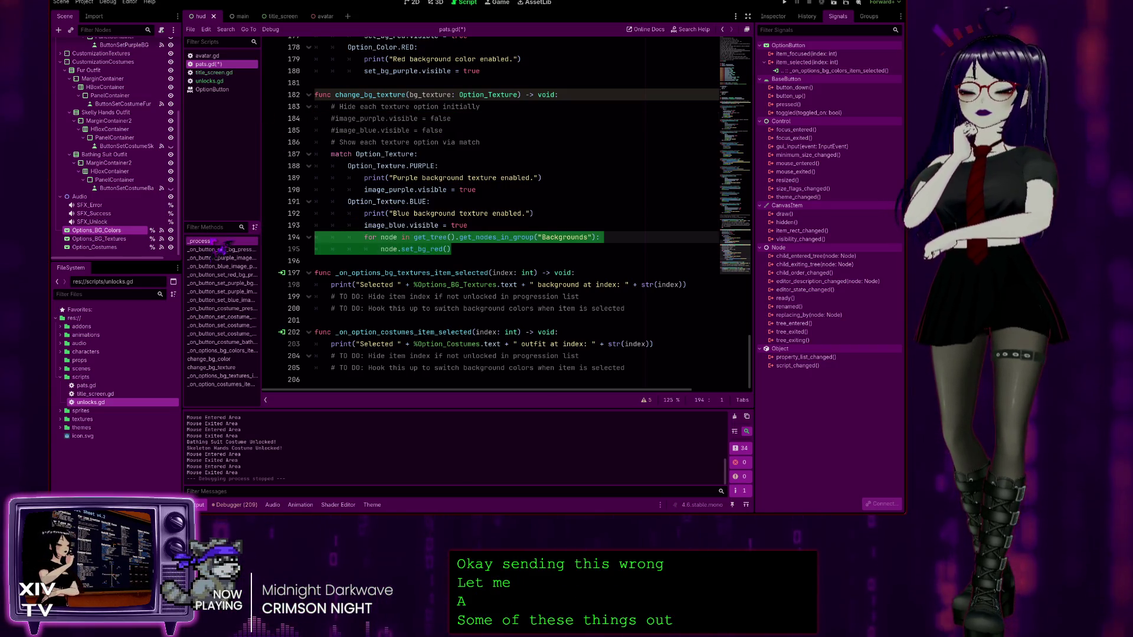
pyautogui.press('BackSpace')
pyautogui.press('BackSpace')
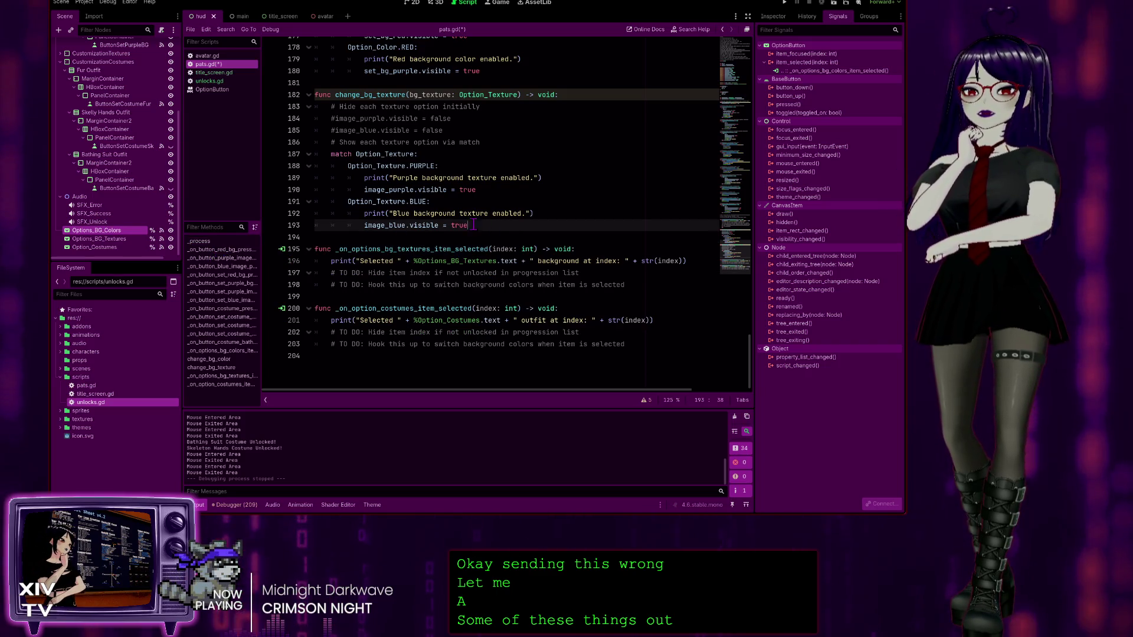
pyautogui.moveTo(473, 225)
pyautogui.mouseDown()
pyautogui.moveTo(202, 165)
pyautogui.moveTo(241, 220)
pyautogui.moveTo(225, 225)
pyautogui.mouseUp()
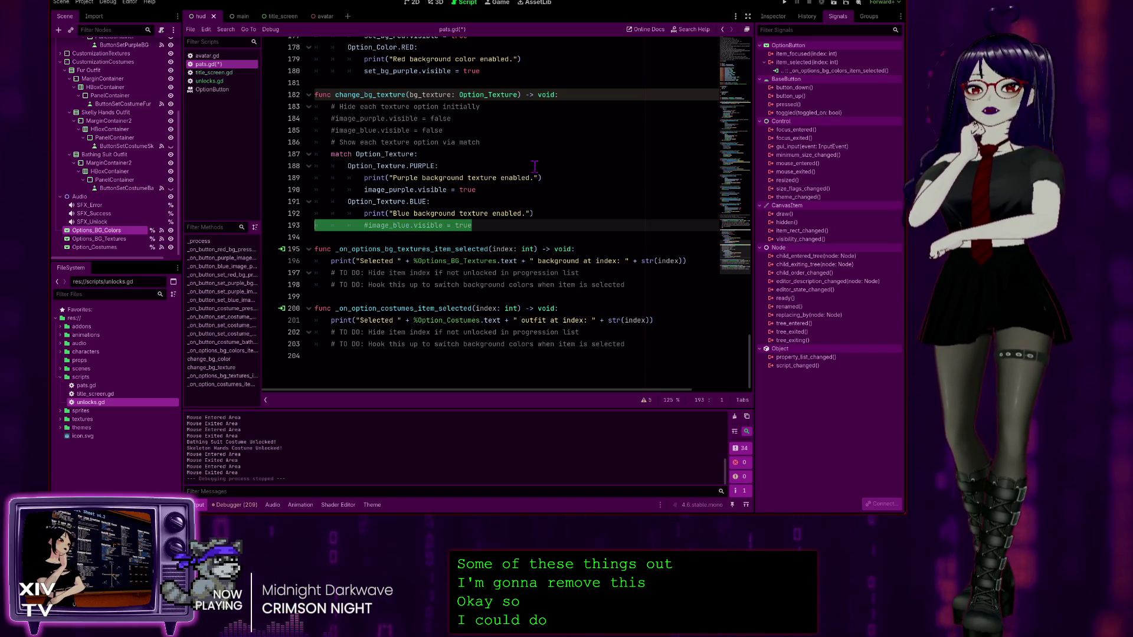
pyautogui.moveTo(484, 189); pyautogui.dragTo(203, 187)
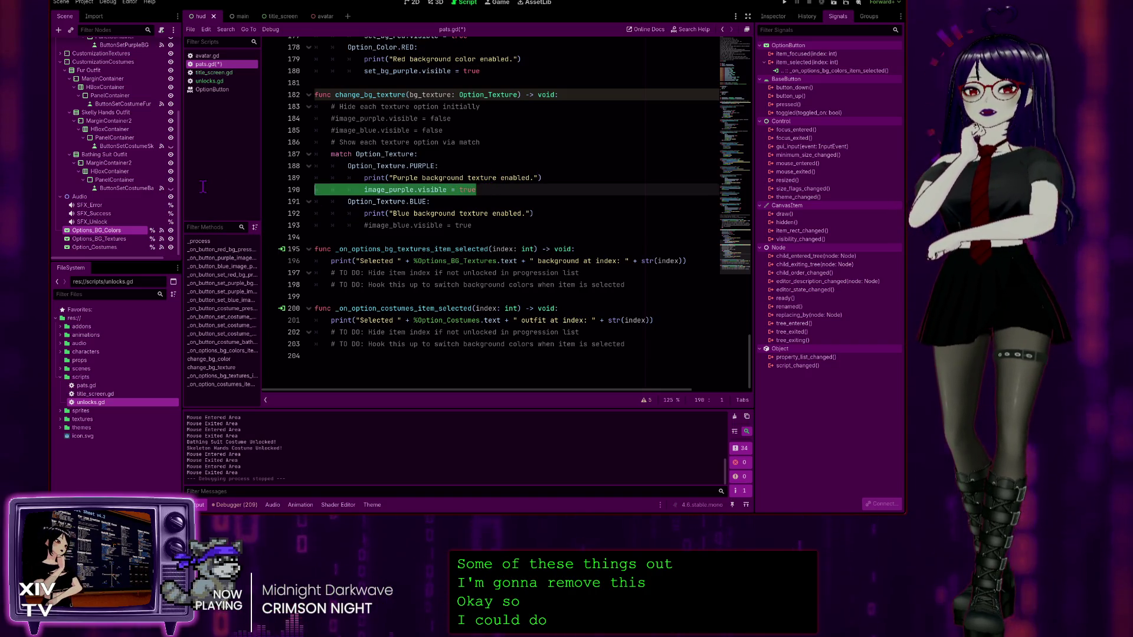
pyautogui.click(544, 177)
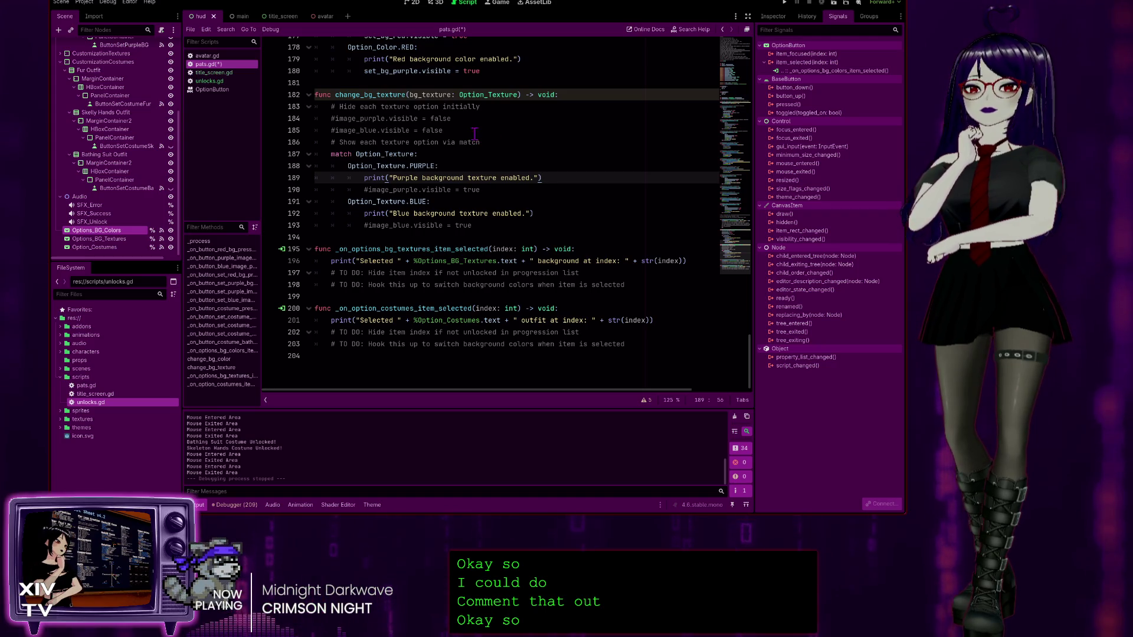
pyautogui.click(446, 130)
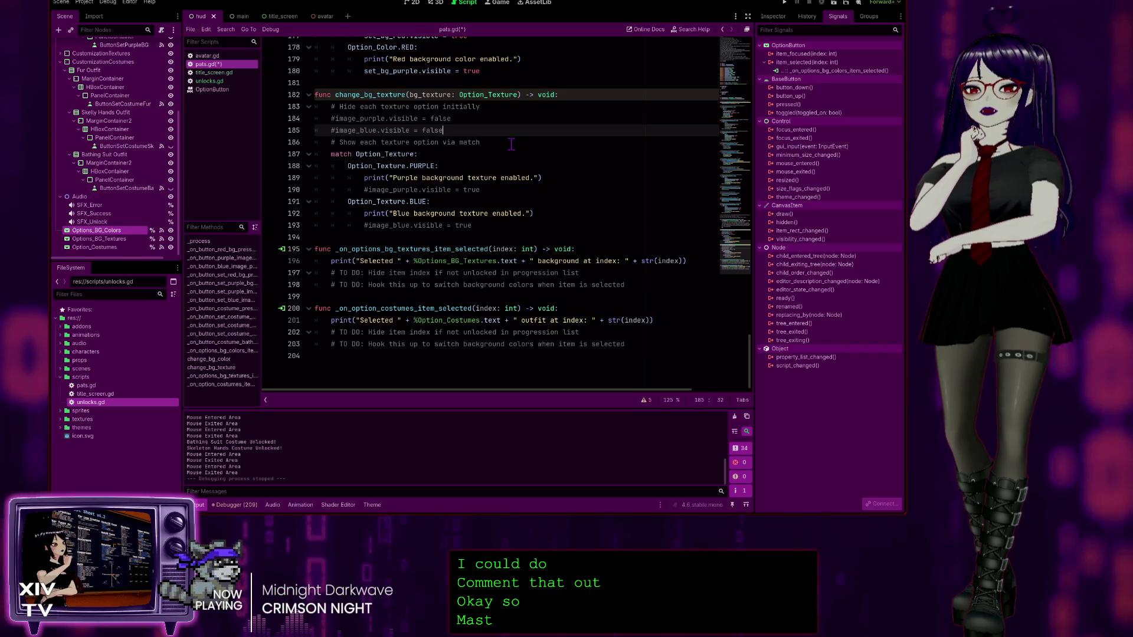
# Step: Scroll up through pats.gd to inspect the Option_Color enum
pyautogui.scroll(1, 510, 144)
pyautogui.scroll(3, 510, 144)
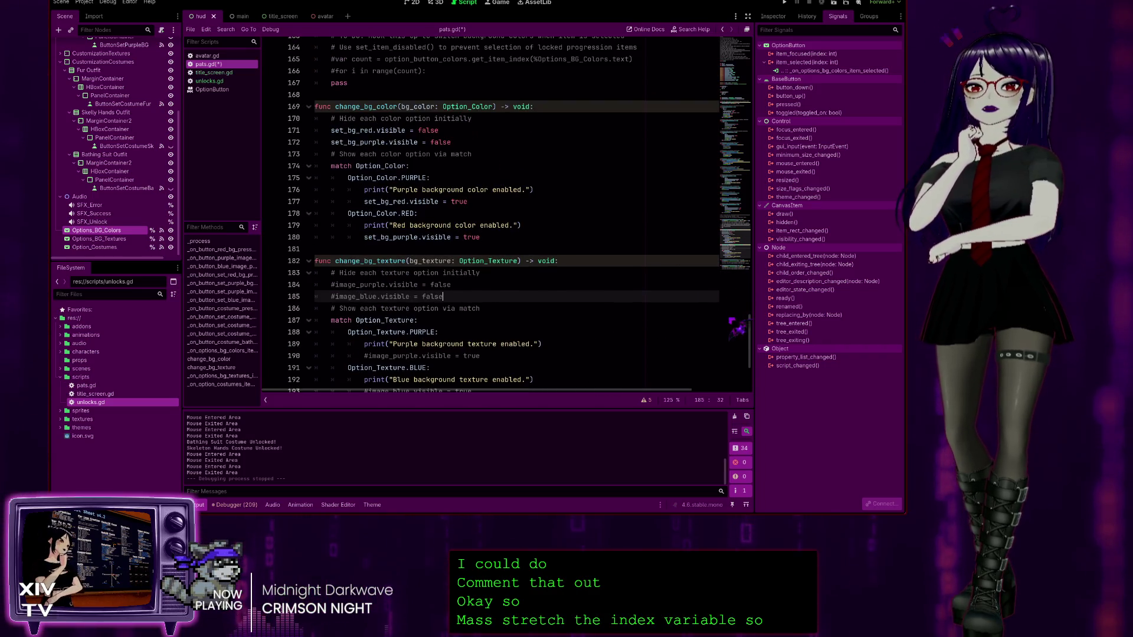
pyautogui.moveTo(755, 327)
pyautogui.mouseDown()
pyautogui.moveTo(778, 59)
pyautogui.moveTo(787, 133)
pyautogui.mouseUp()
pyautogui.scroll(1, 507, 177)
pyautogui.click(380, 68)
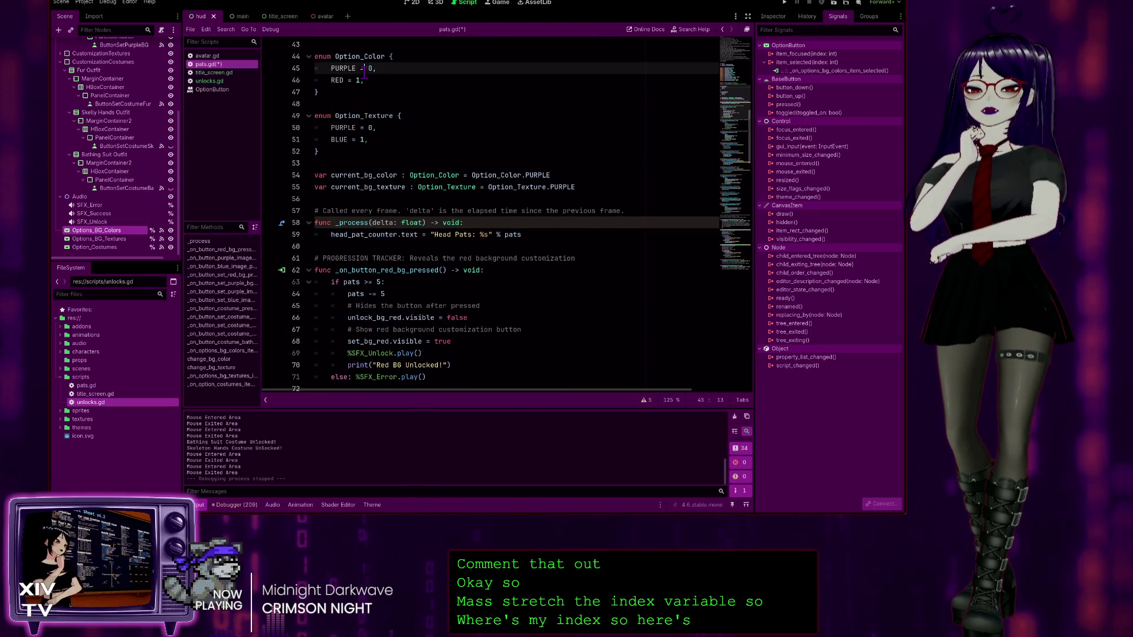
pyautogui.scroll(2, 383, 118)
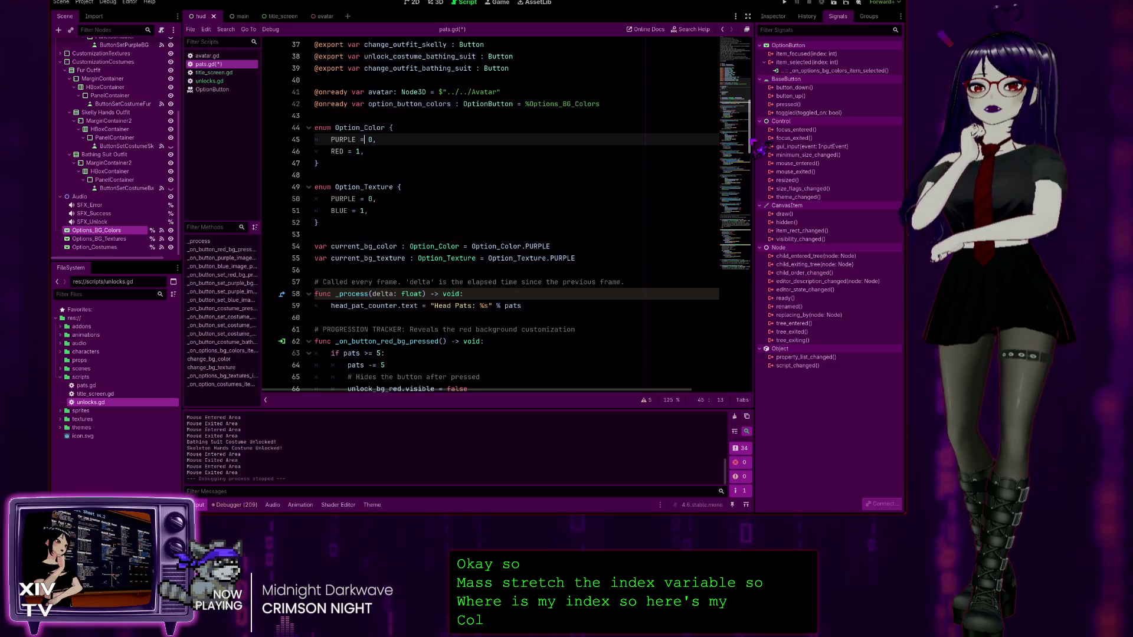
# Step: Add a blank line below the commented hide-blue line in change_bg_texture
pyautogui.click(750, 145)
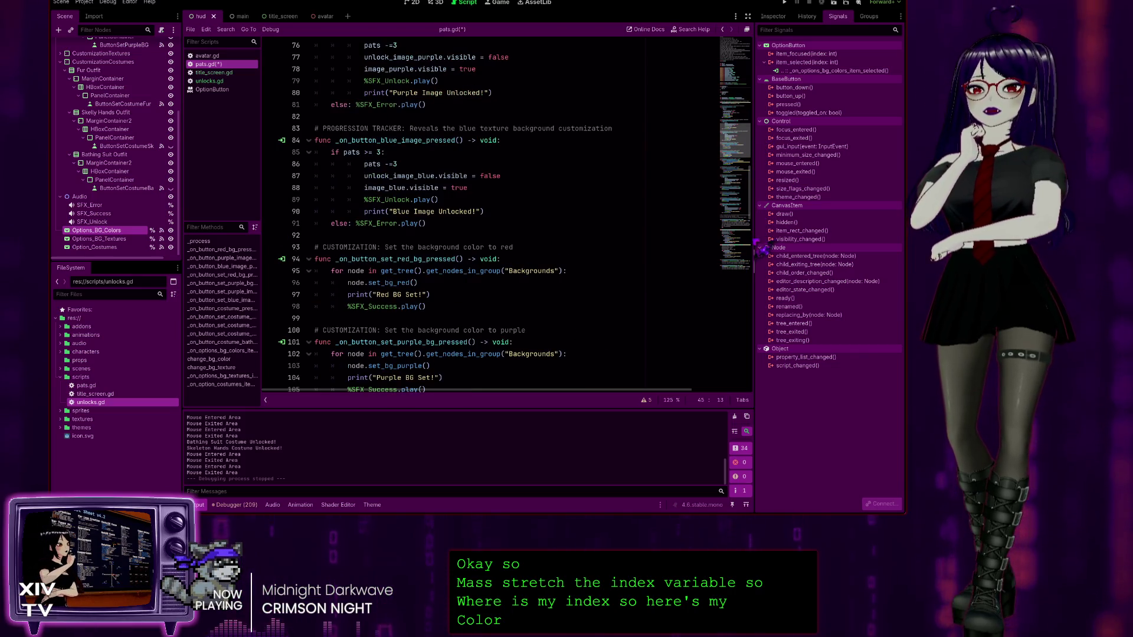
pyautogui.click(751, 331)
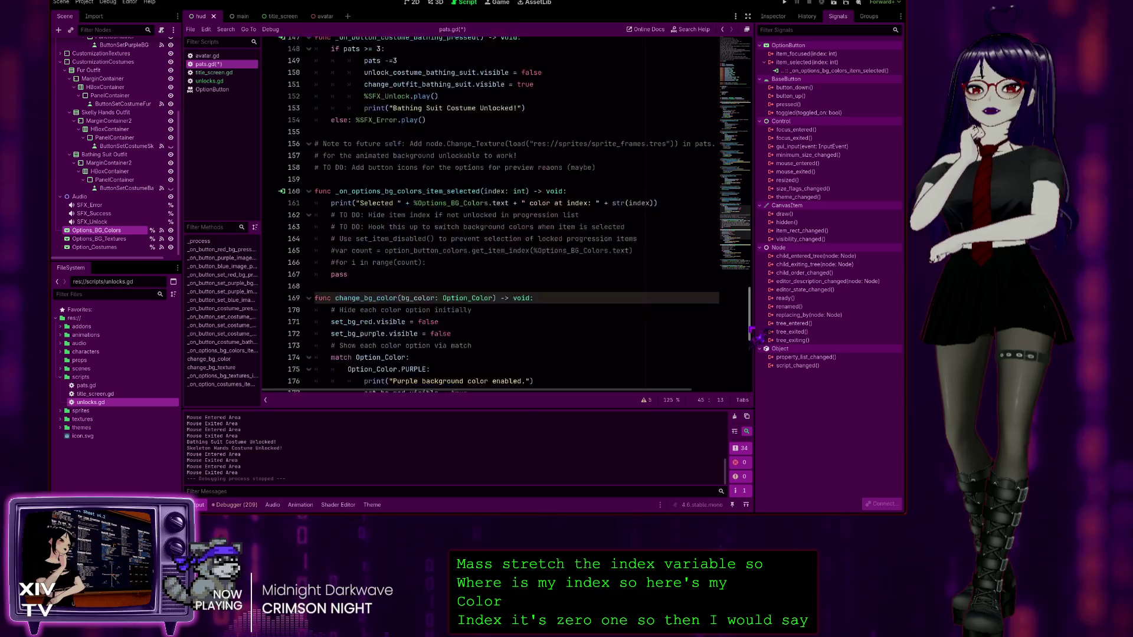
pyautogui.scroll(-6, 414, 171)
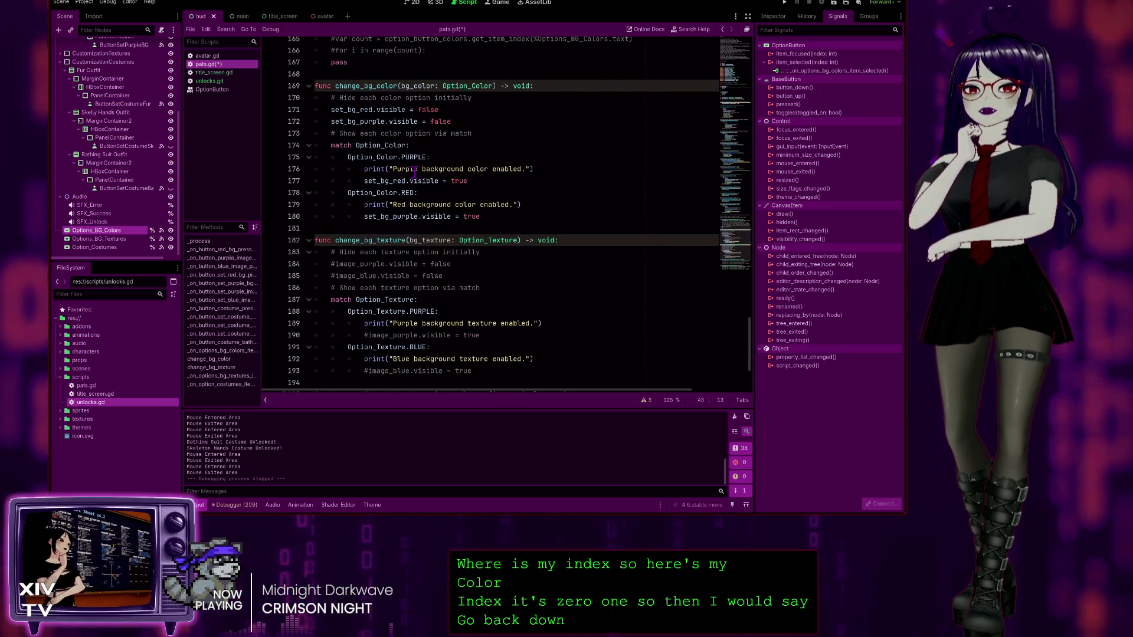
pyautogui.scroll(4, 403, 211)
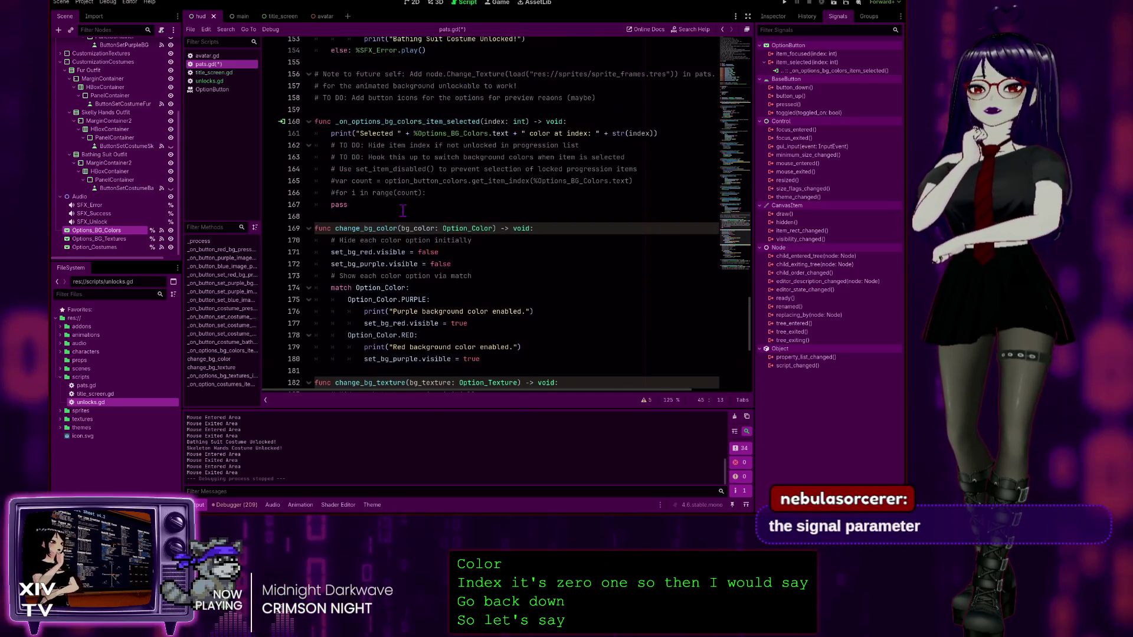
pyautogui.scroll(-8, 403, 211)
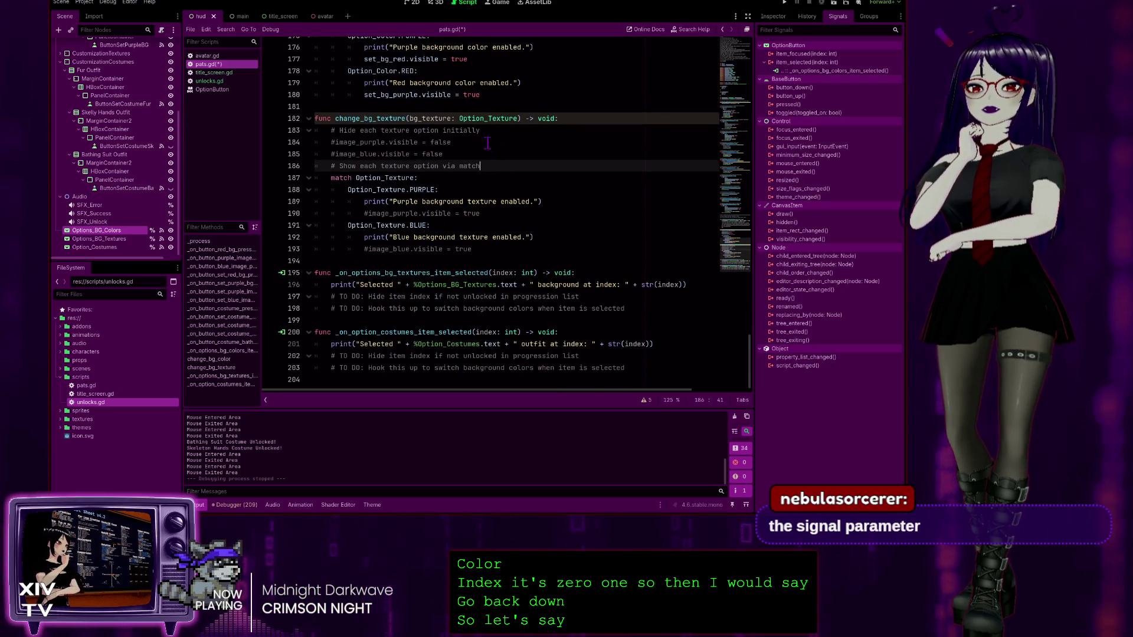
pyautogui.click(479, 150)
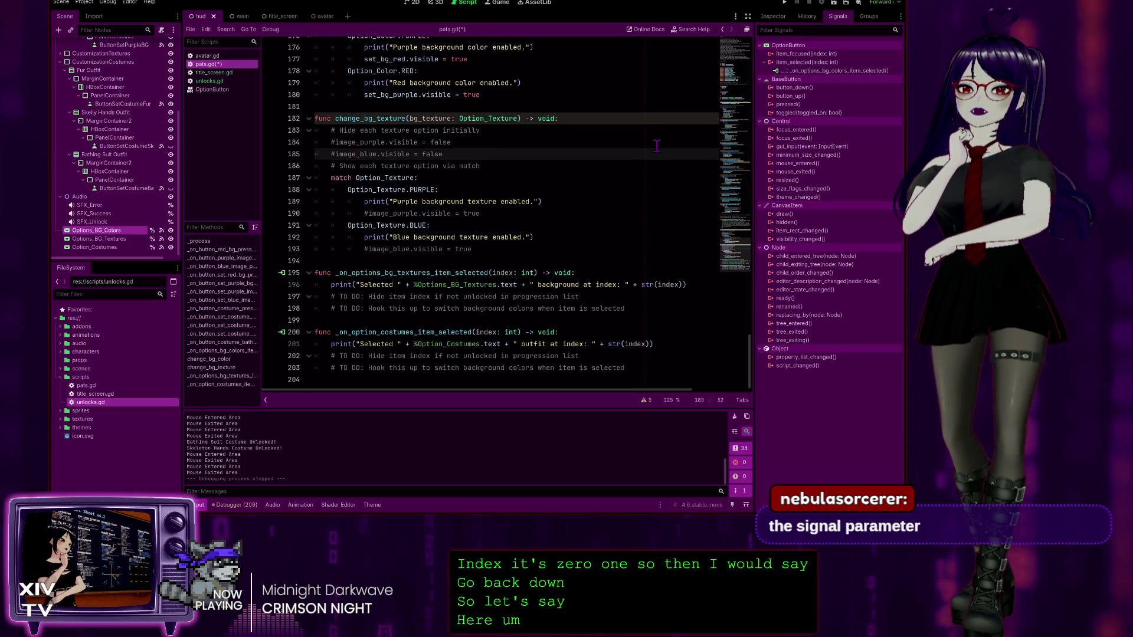
pyautogui.press('Return')
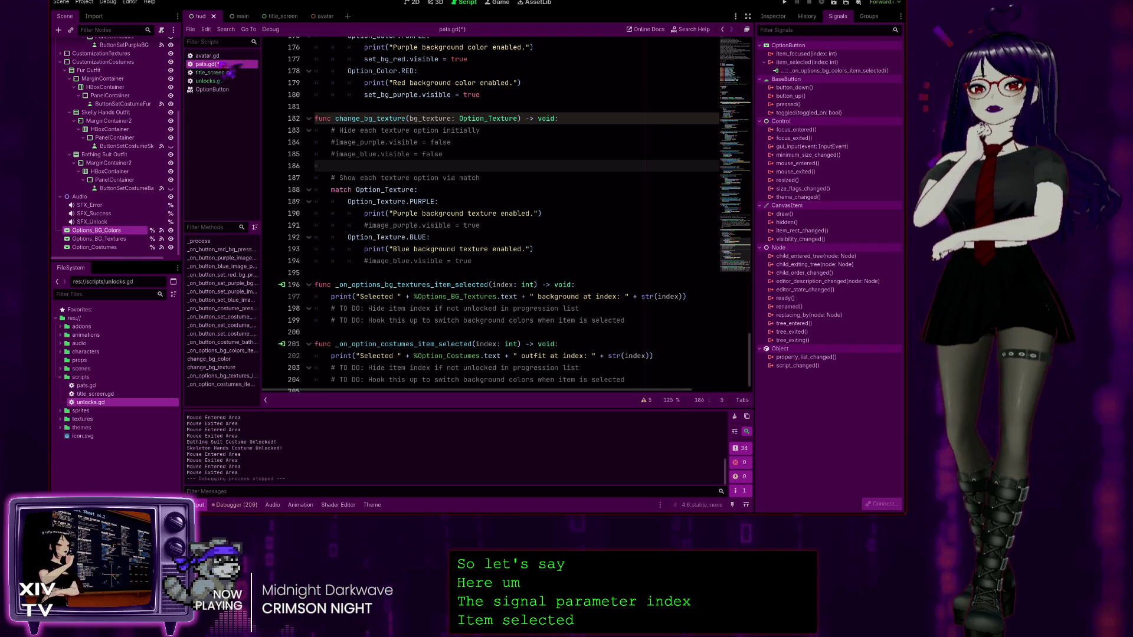
pyautogui.click(219, 89)
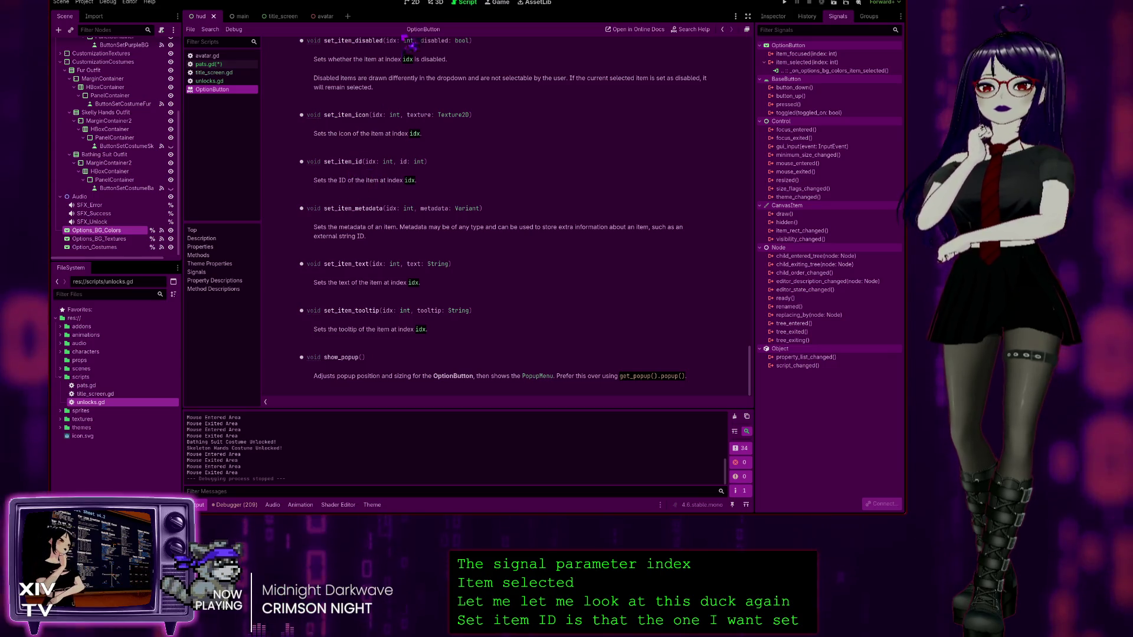
pyautogui.click(216, 64)
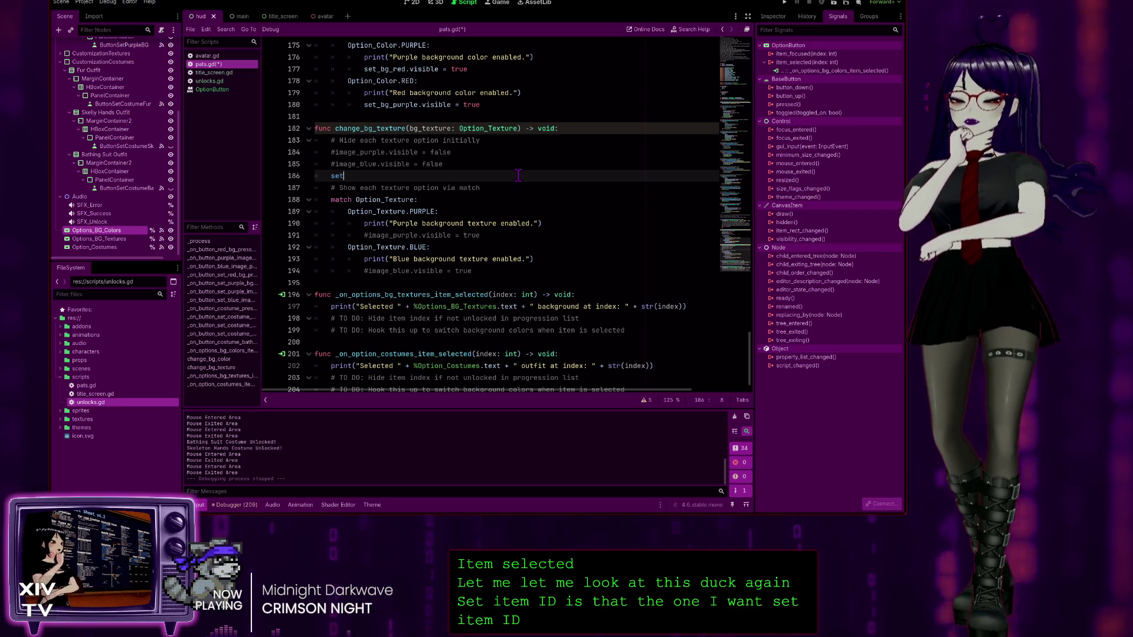
pyautogui.write('_item')
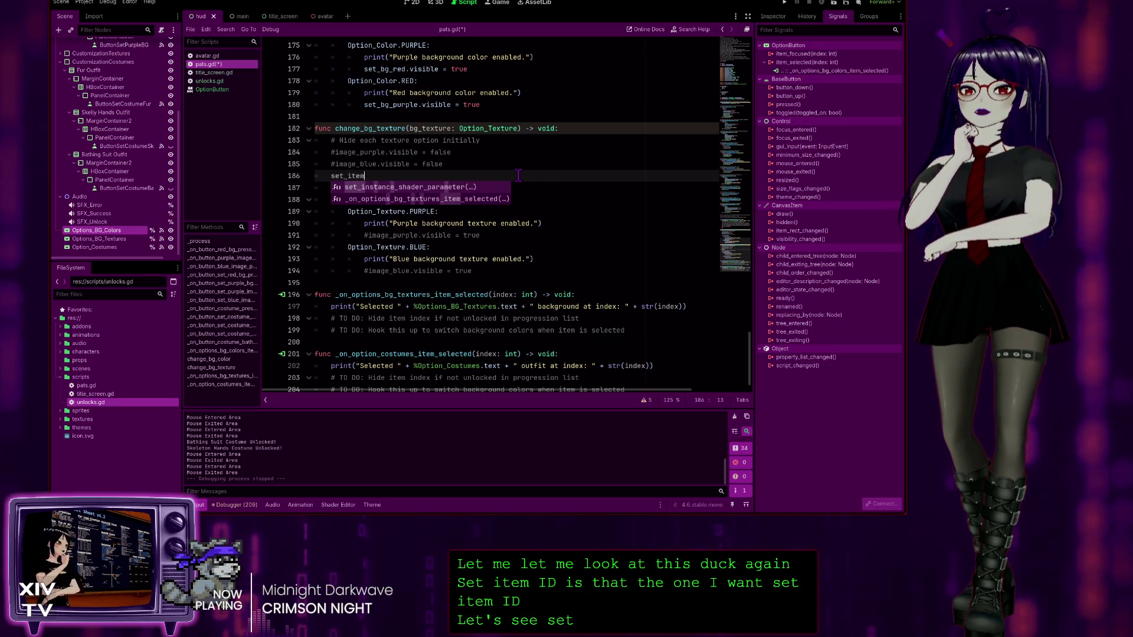
pyautogui.press('BackSpace')
pyautogui.press('BackSpace')
pyautogui.press('BackSpace')
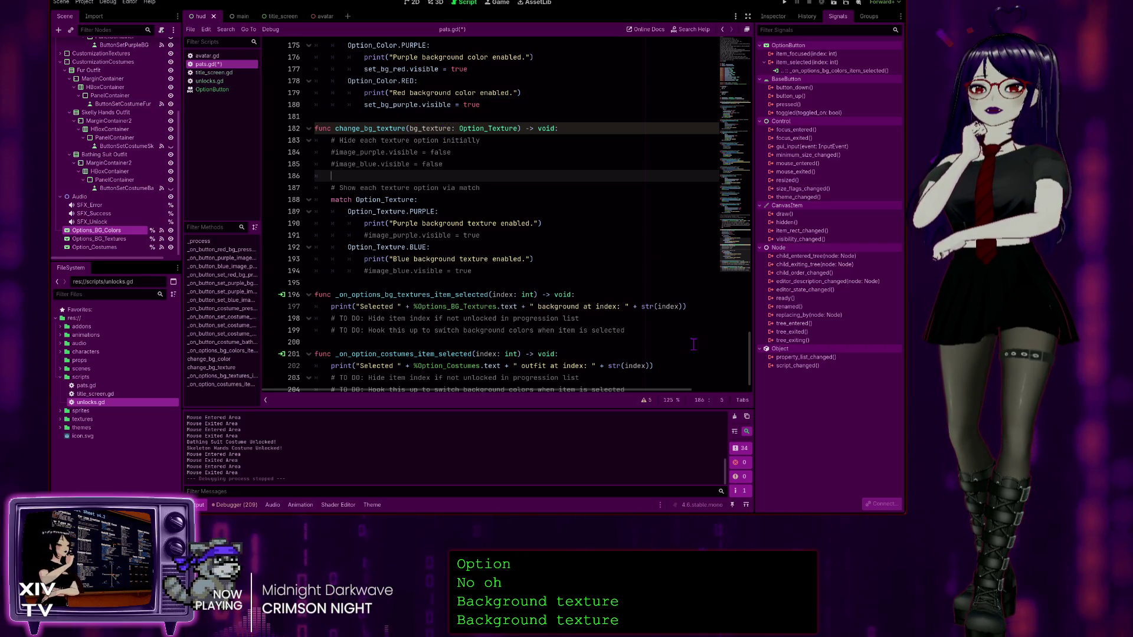
# Step: Start writing bg_texture.set_ on the blank line in change_bg_texture using autocomplete
pyautogui.scroll(20, 415, 180)
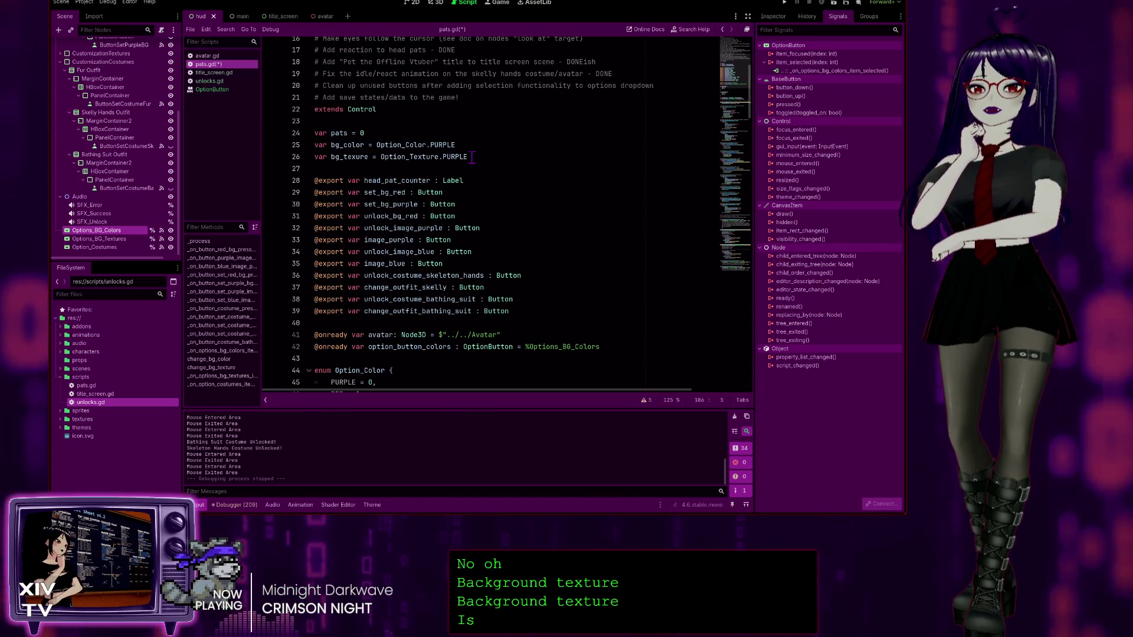
pyautogui.moveTo(468, 157); pyautogui.dragTo(340, 159)
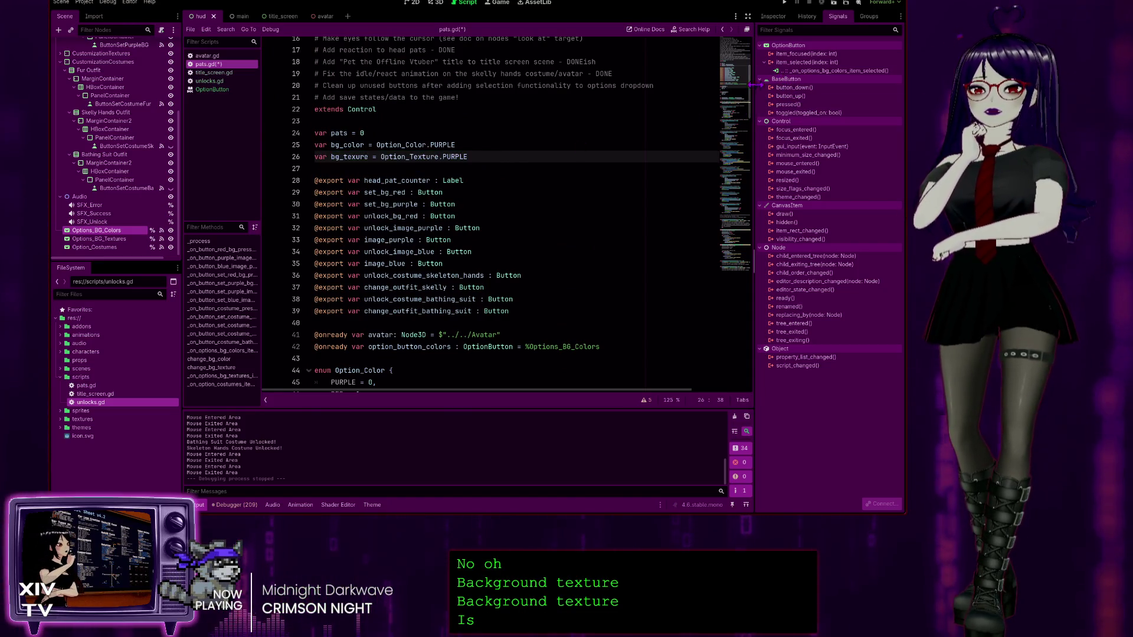
pyautogui.moveTo(757, 99); pyautogui.dragTo(757, 375)
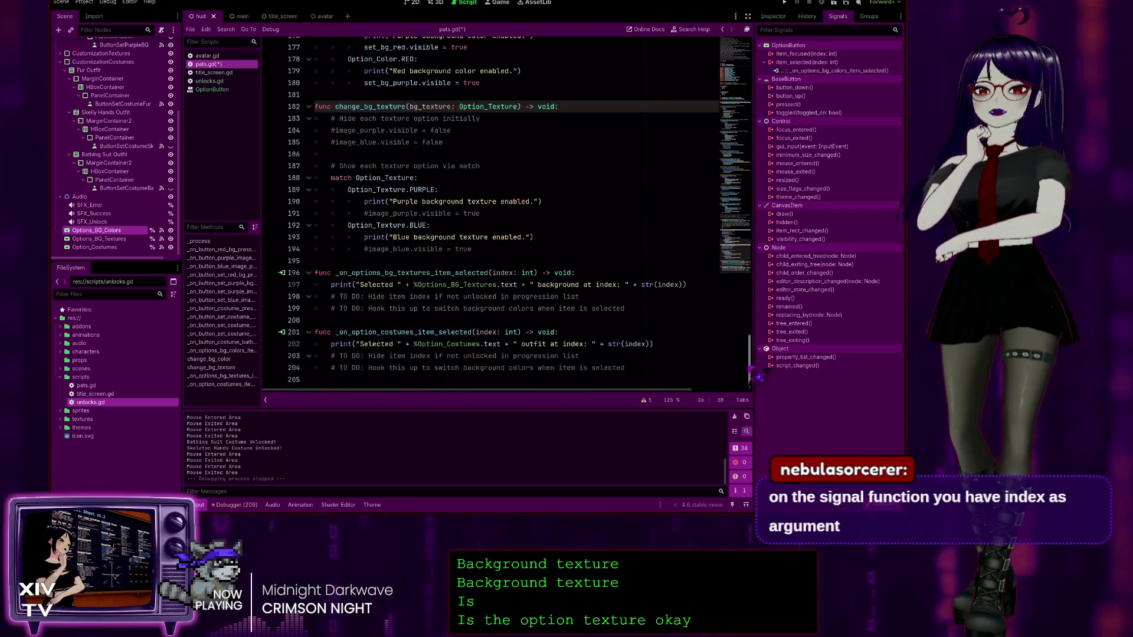
pyautogui.click(442, 152)
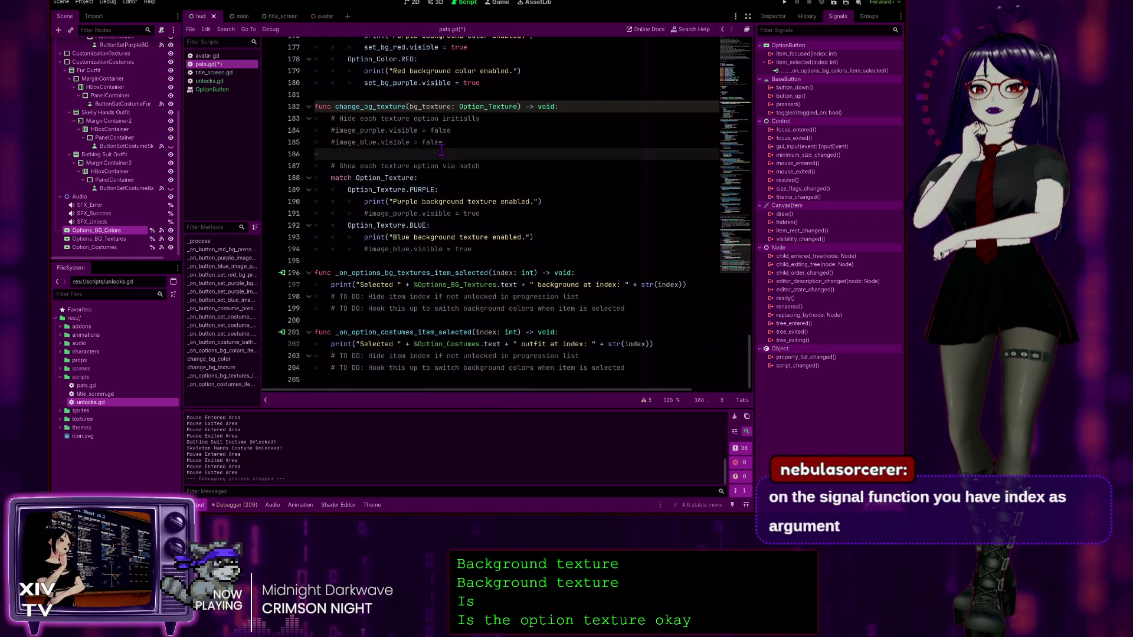
pyautogui.write('bg')
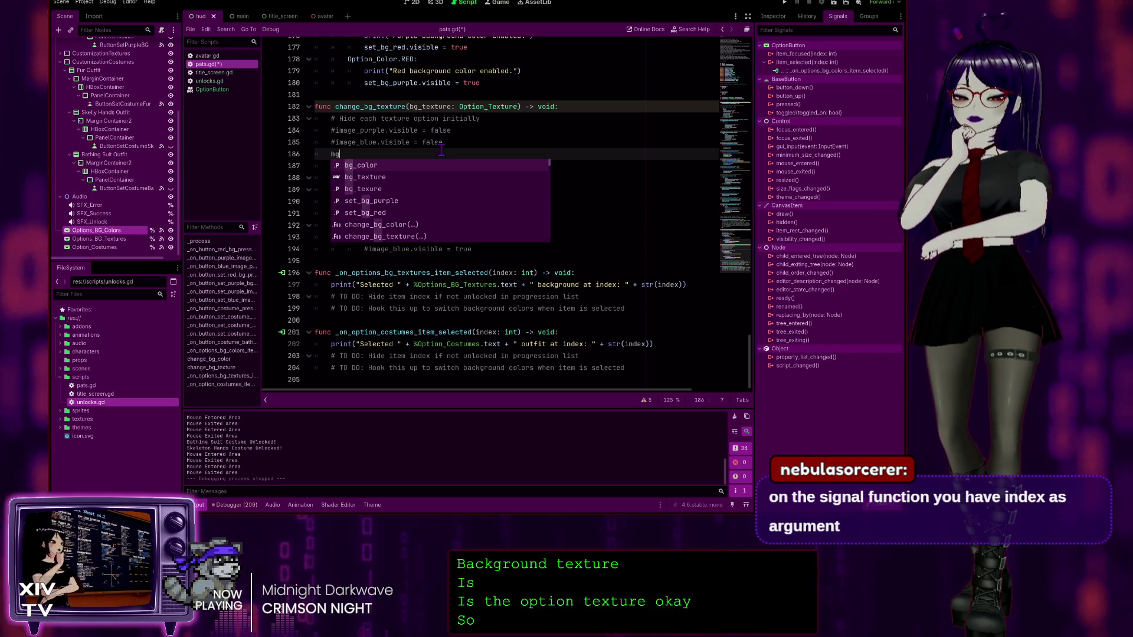
pyautogui.write('_te')
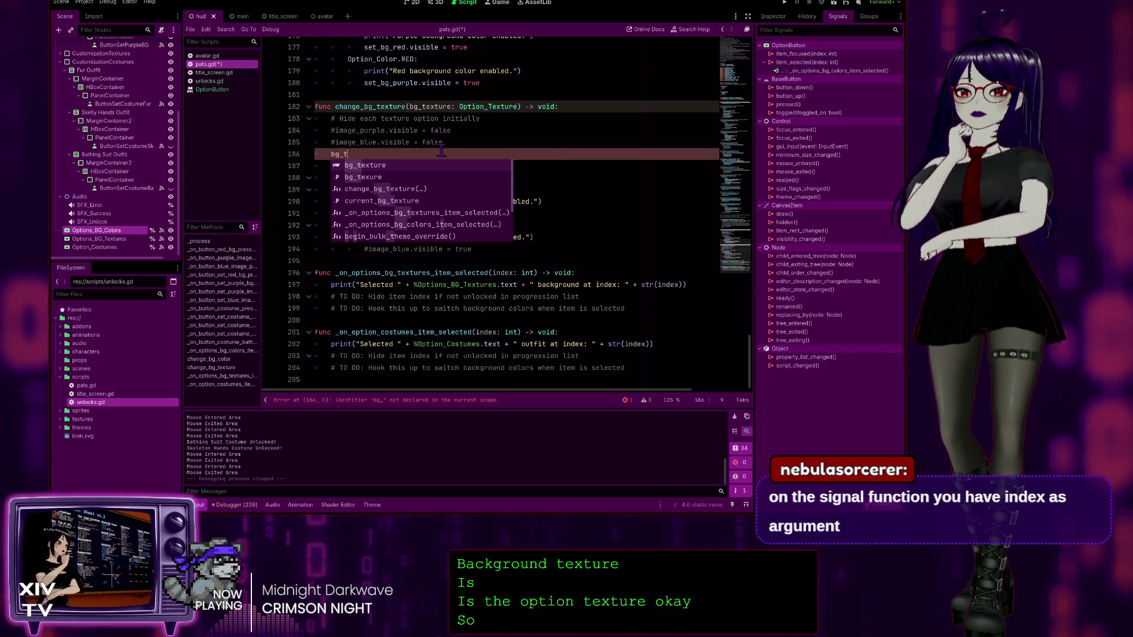
pyautogui.press('Return')
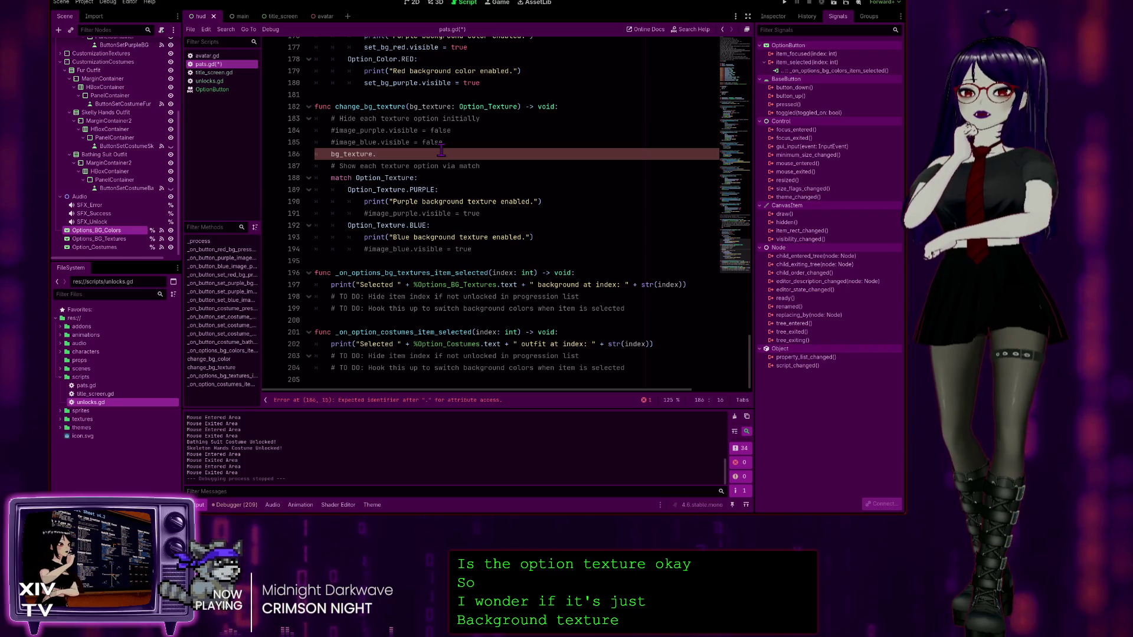
pyautogui.write('set')
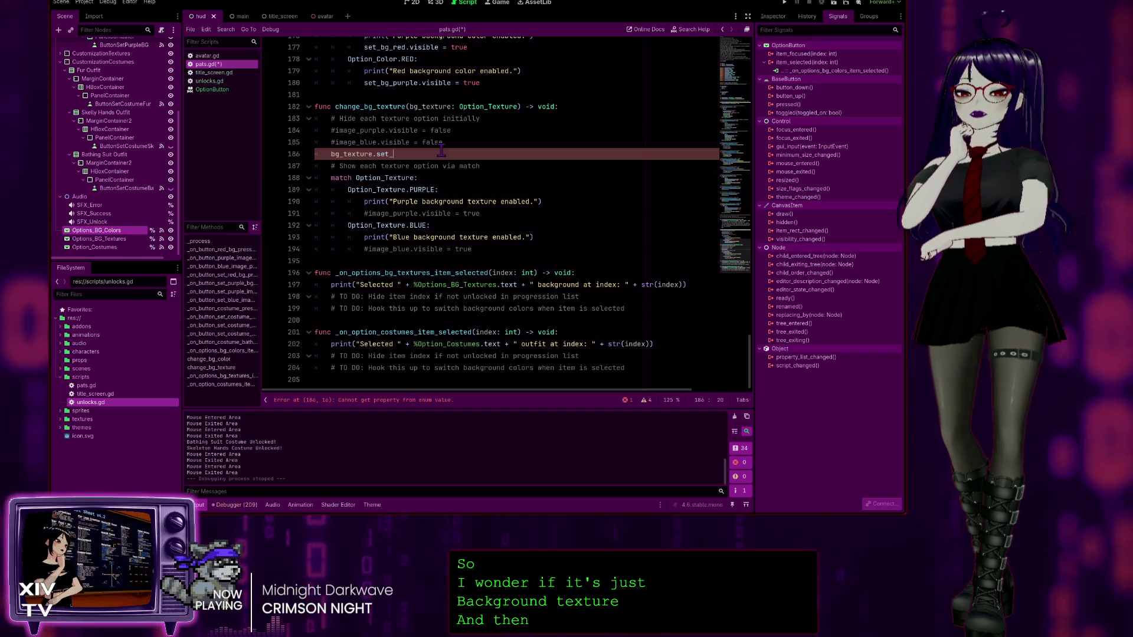
pyautogui.write('_')
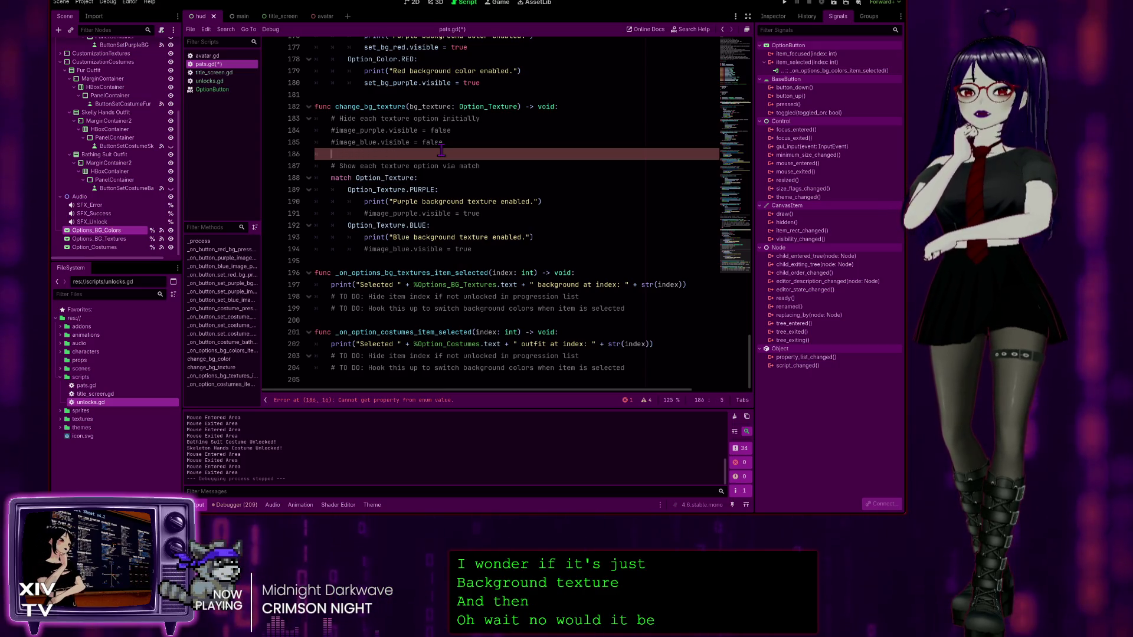
# Step: Try Option_Texture.set instead, then erase it all and remove the empty line 186
pyautogui.press('BackSpace')
pyautogui.write('Option_Texture')
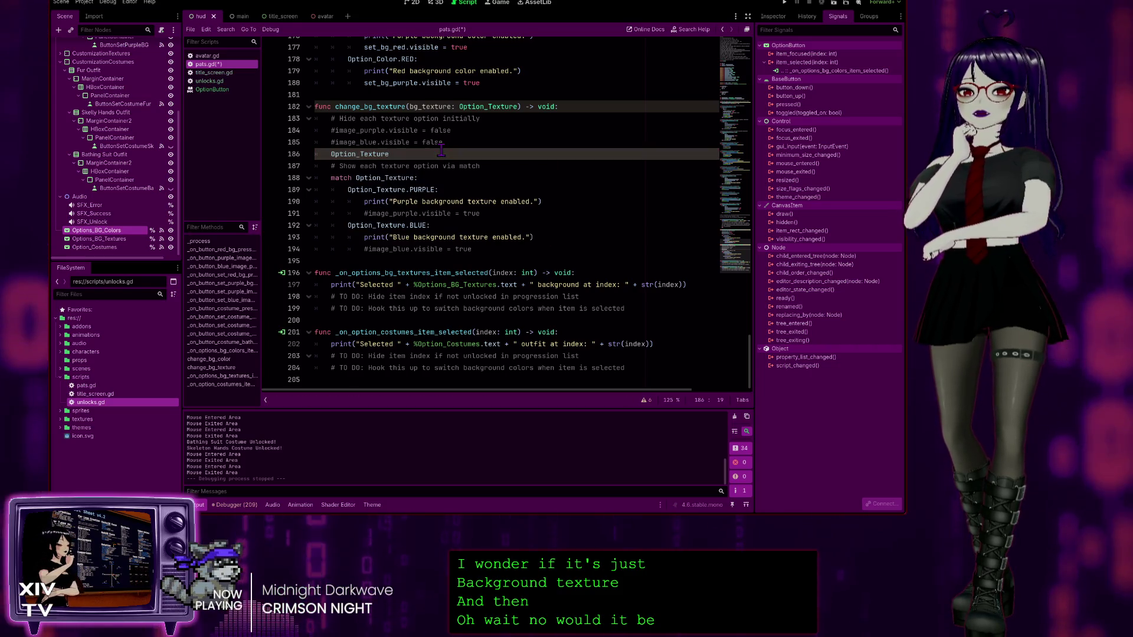
pyautogui.write('.')
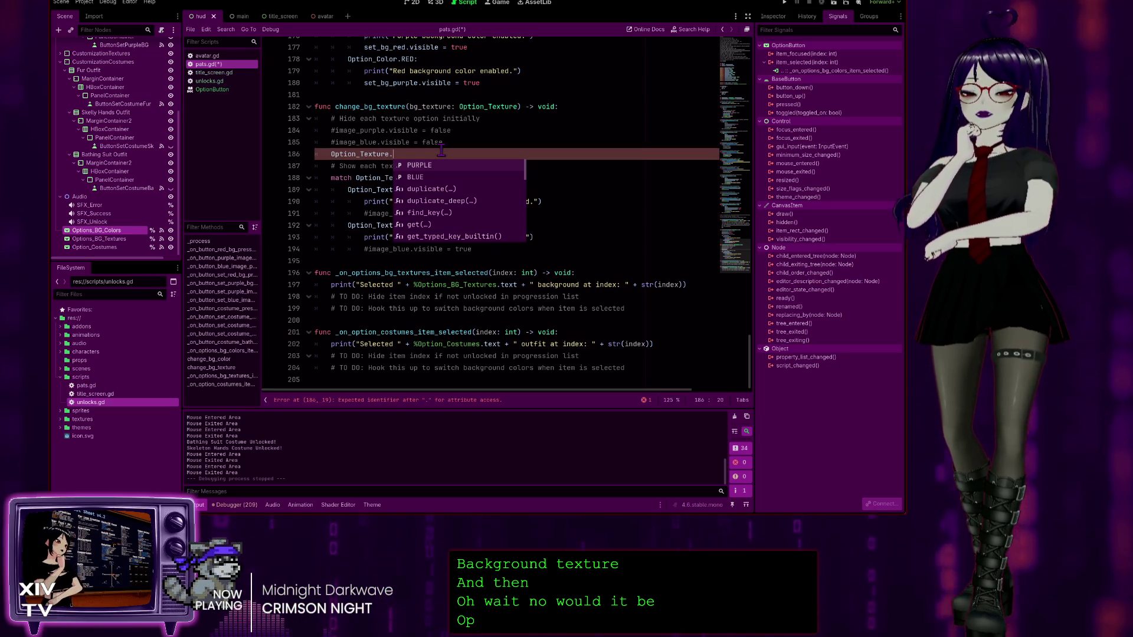
pyautogui.write('set')
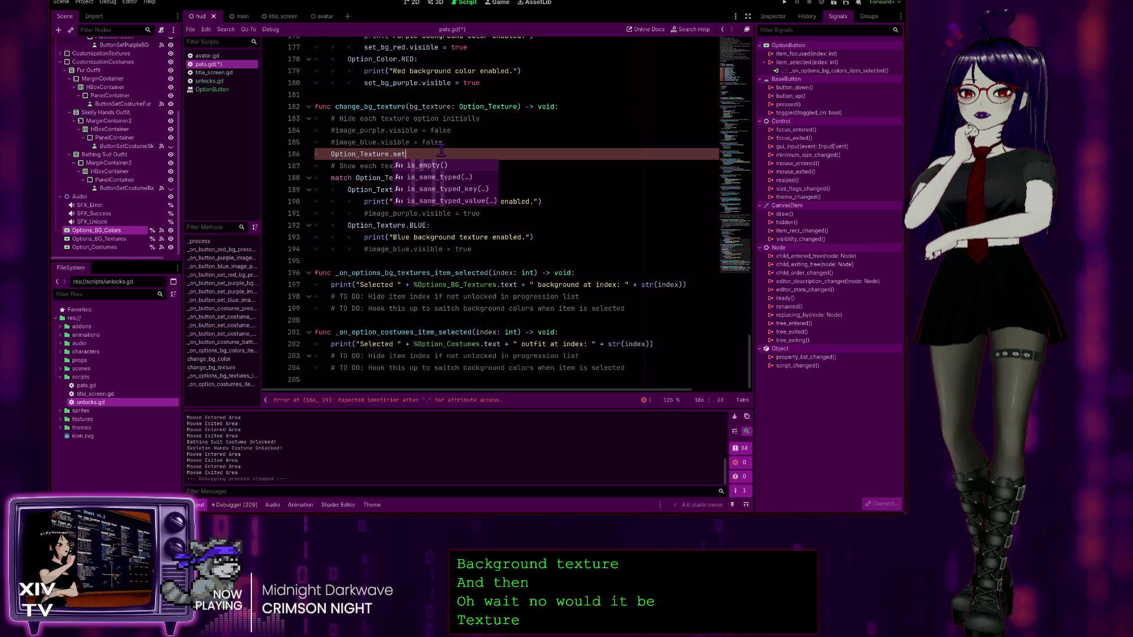
pyautogui.press('BackSpace')
pyautogui.press('BackSpace')
pyautogui.press('BackSpace')
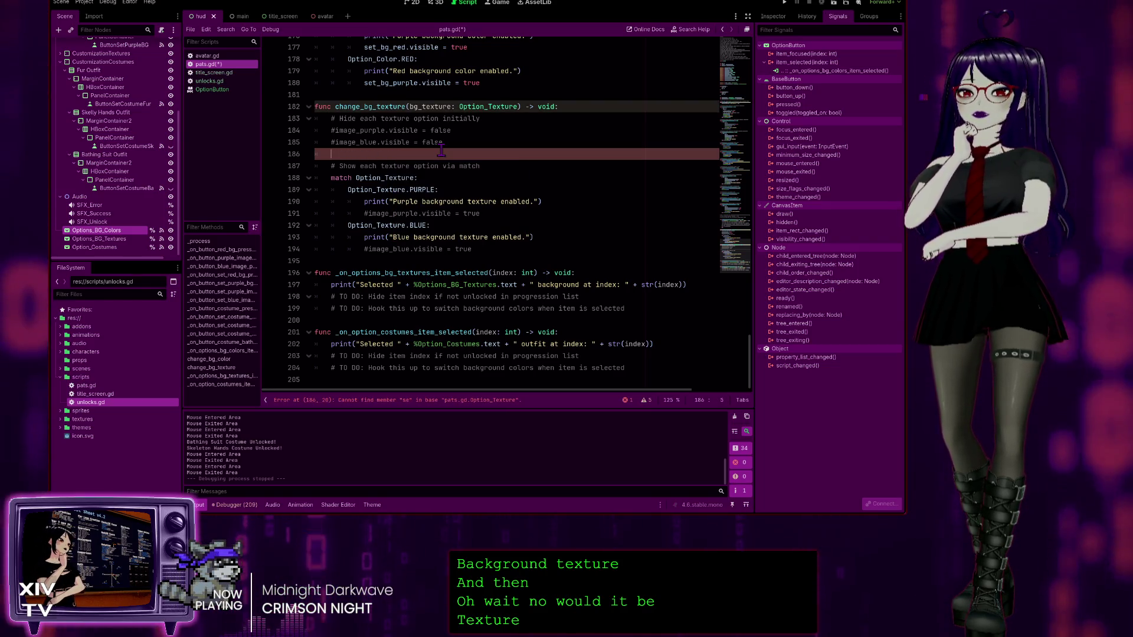
pyautogui.press('BackSpace')
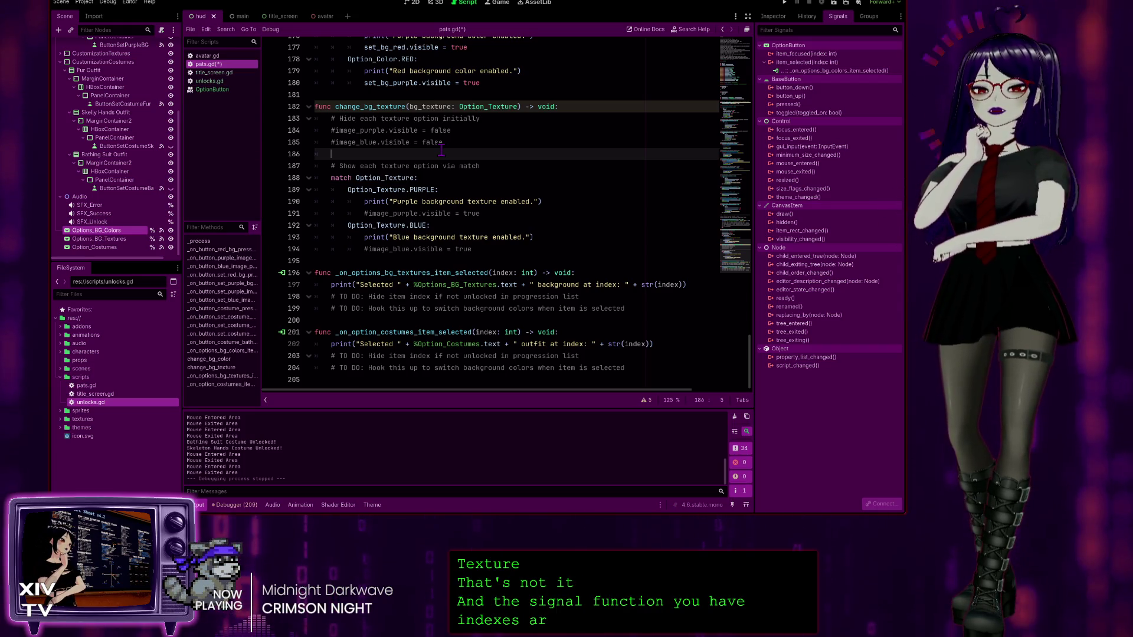
pyautogui.press('BackSpace')
pyautogui.press('BackSpace')
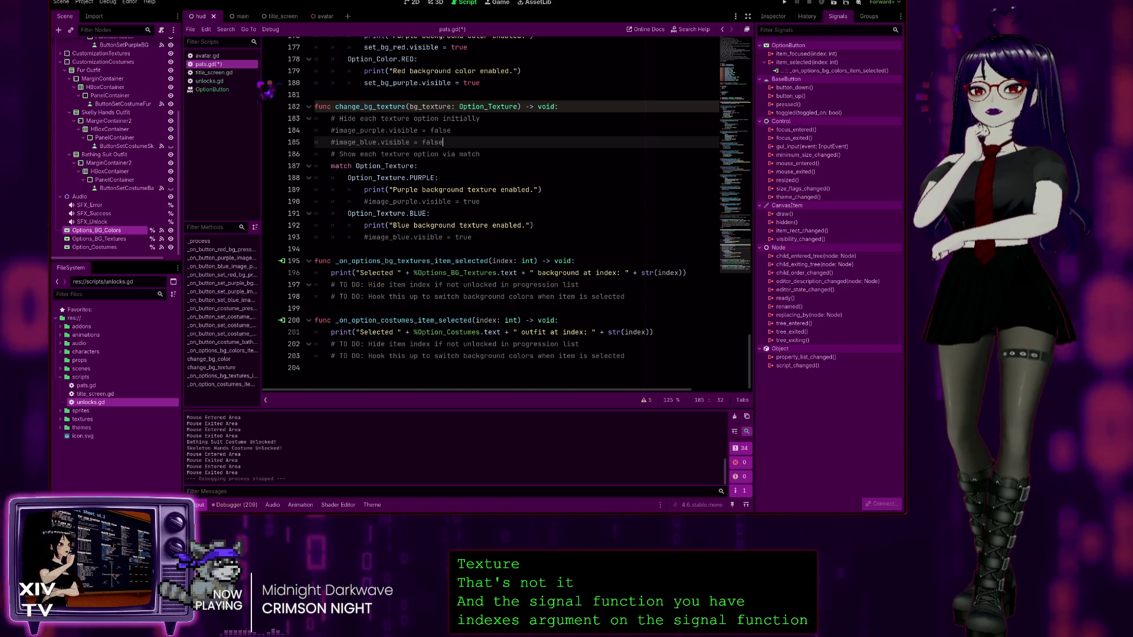
pyautogui.scroll(3, 423, 249)
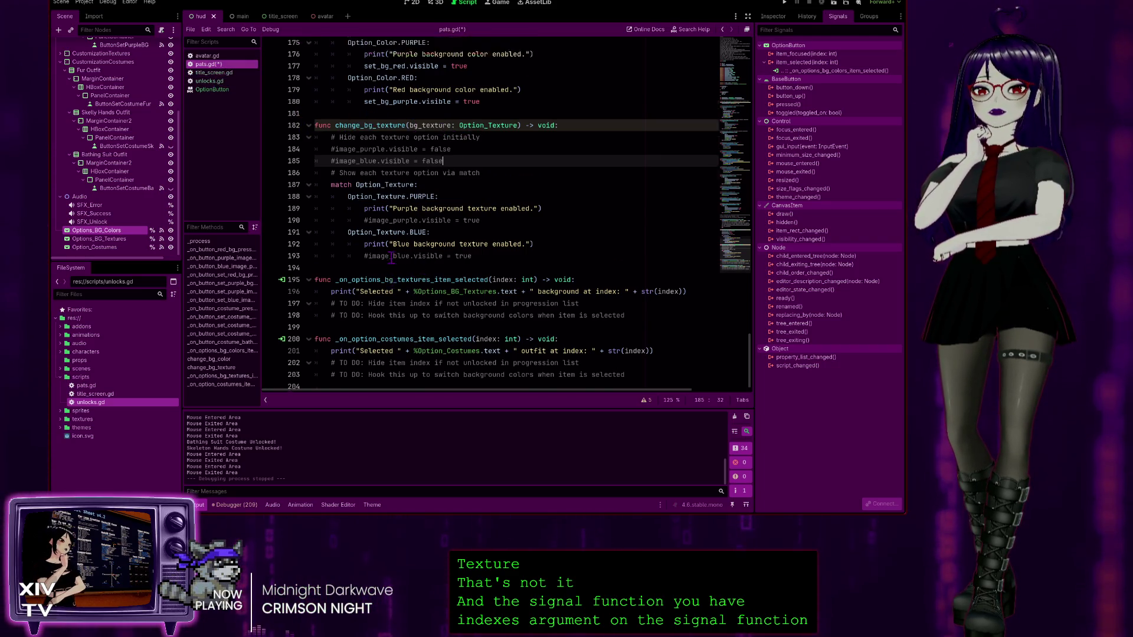
pyautogui.scroll(-2, 388, 217)
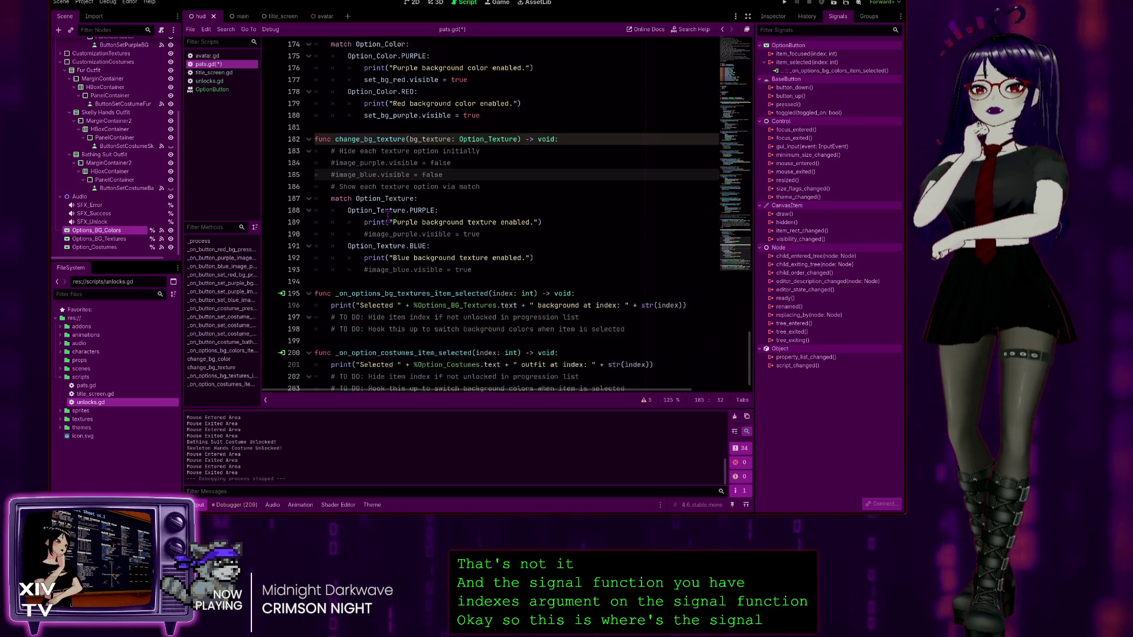
pyautogui.click(379, 284)
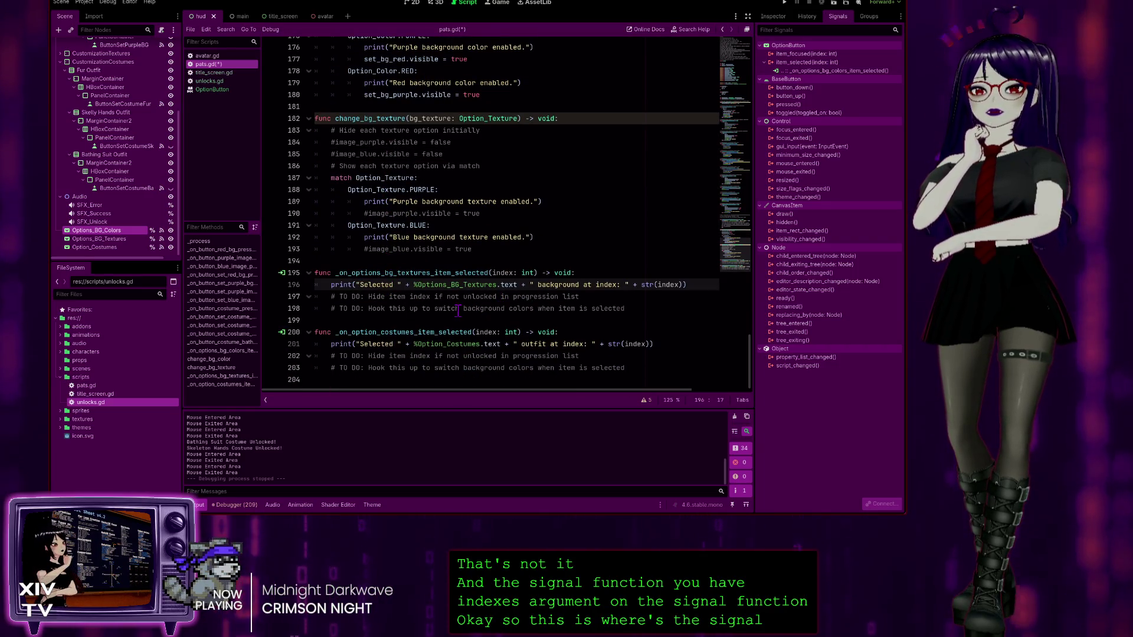
pyautogui.click(351, 273)
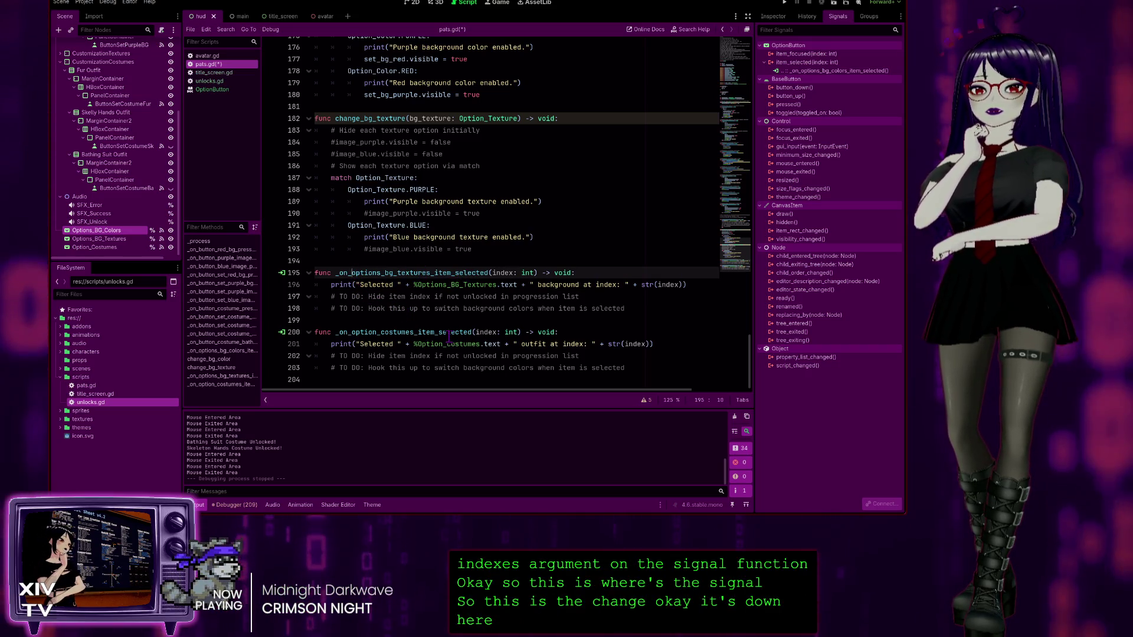
pyautogui.scroll(3, 395, 134)
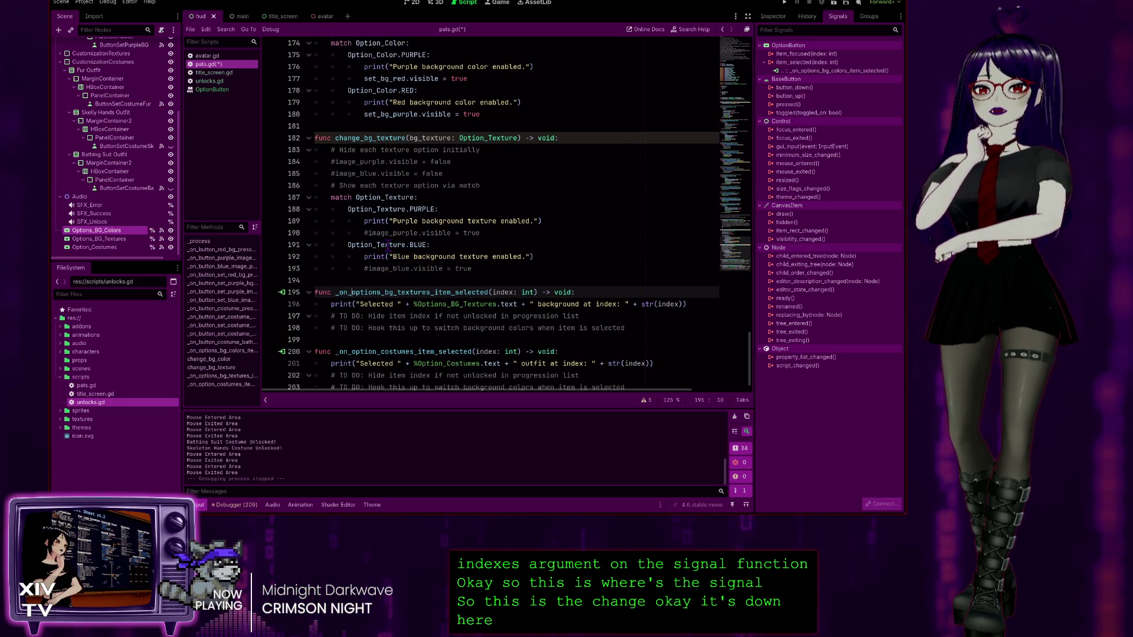
pyautogui.click(422, 83)
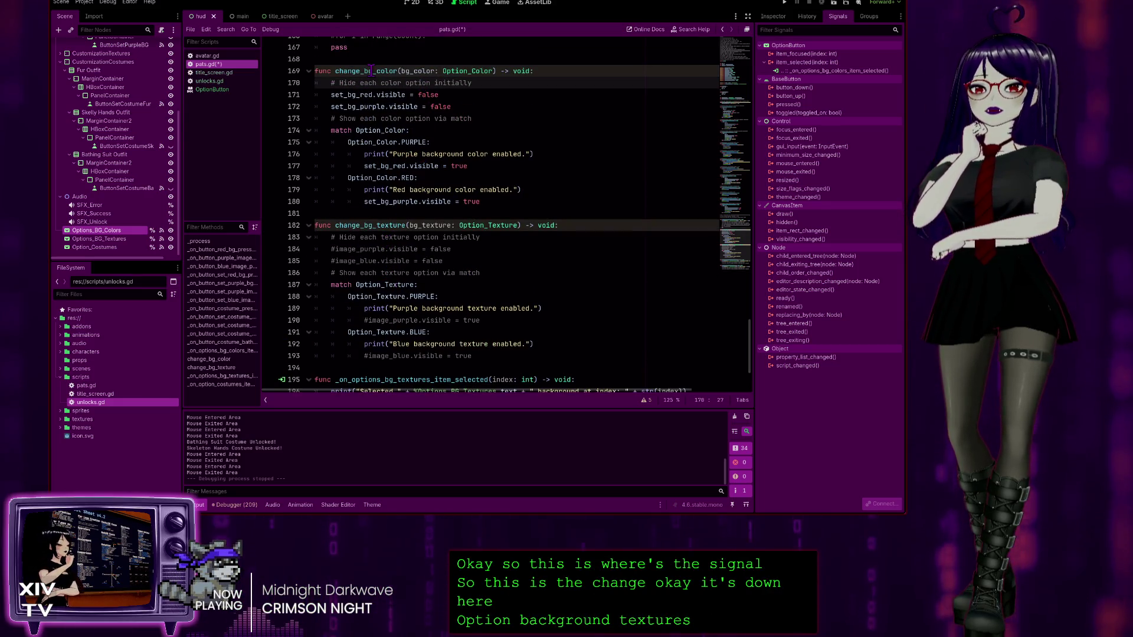
pyautogui.scroll(3, 384, 242)
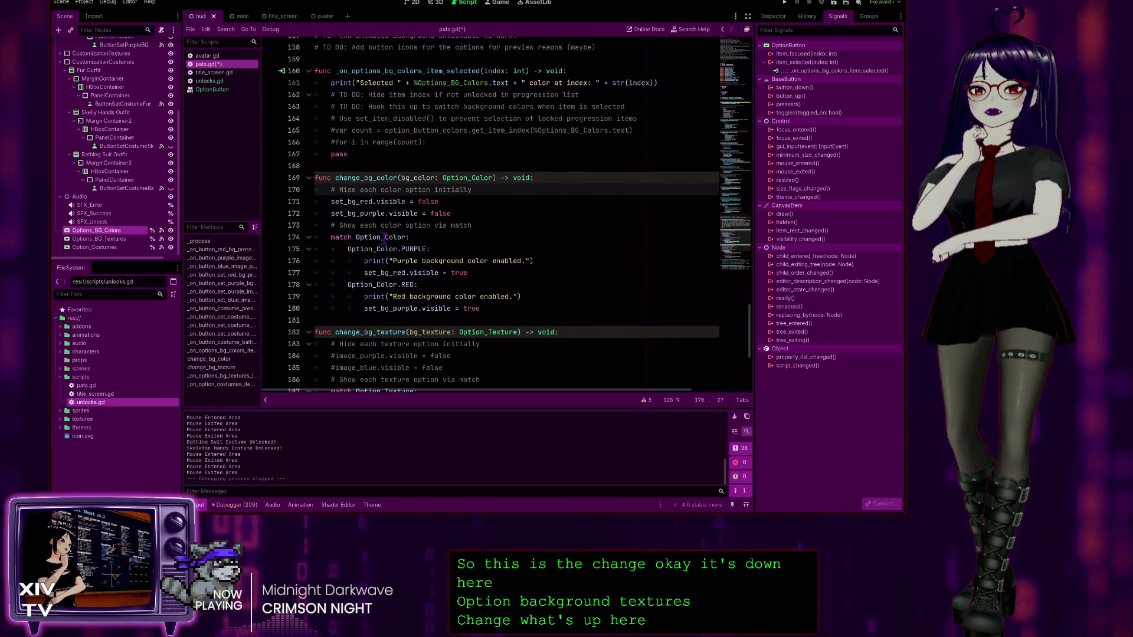
pyautogui.click(447, 83)
pyautogui.scroll(1, 383, 118)
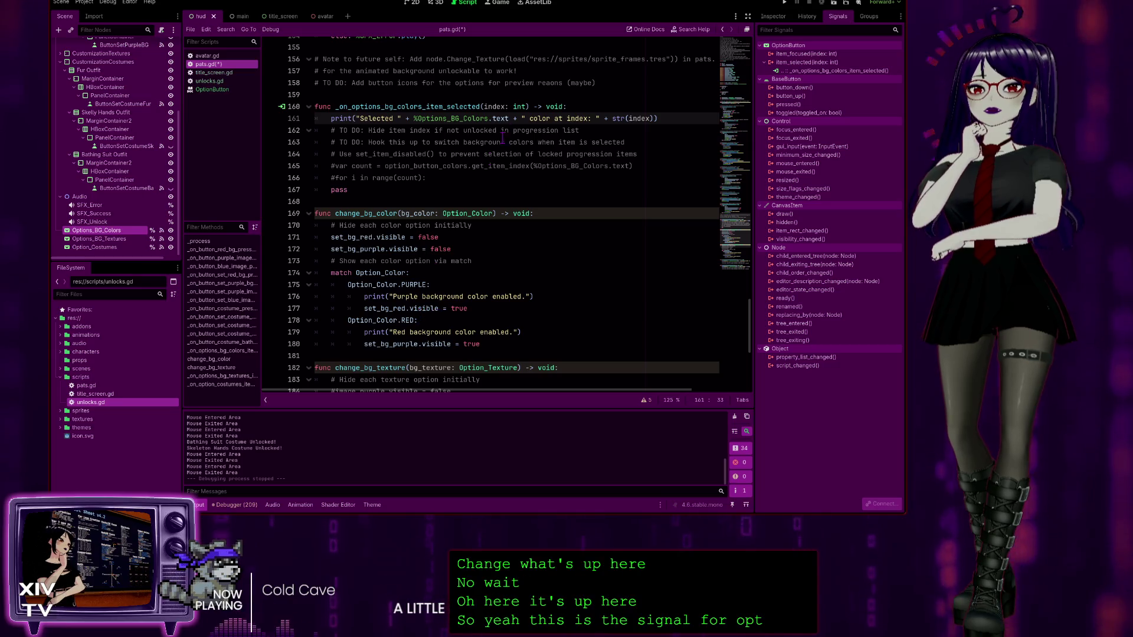
pyautogui.click(494, 106)
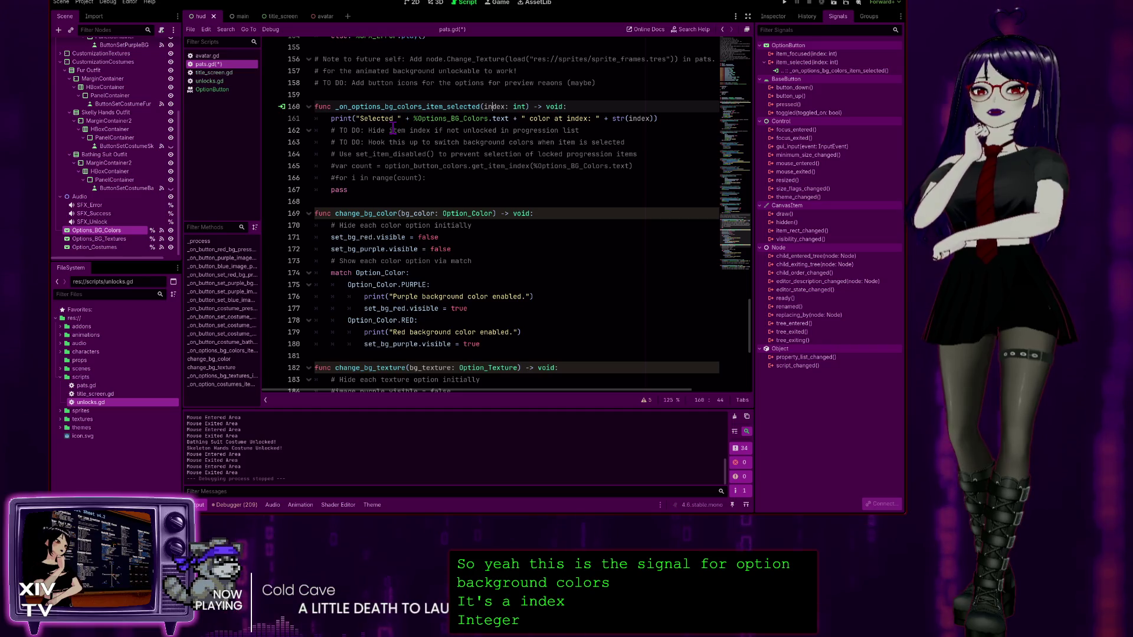
pyautogui.doubleClick(495, 106)
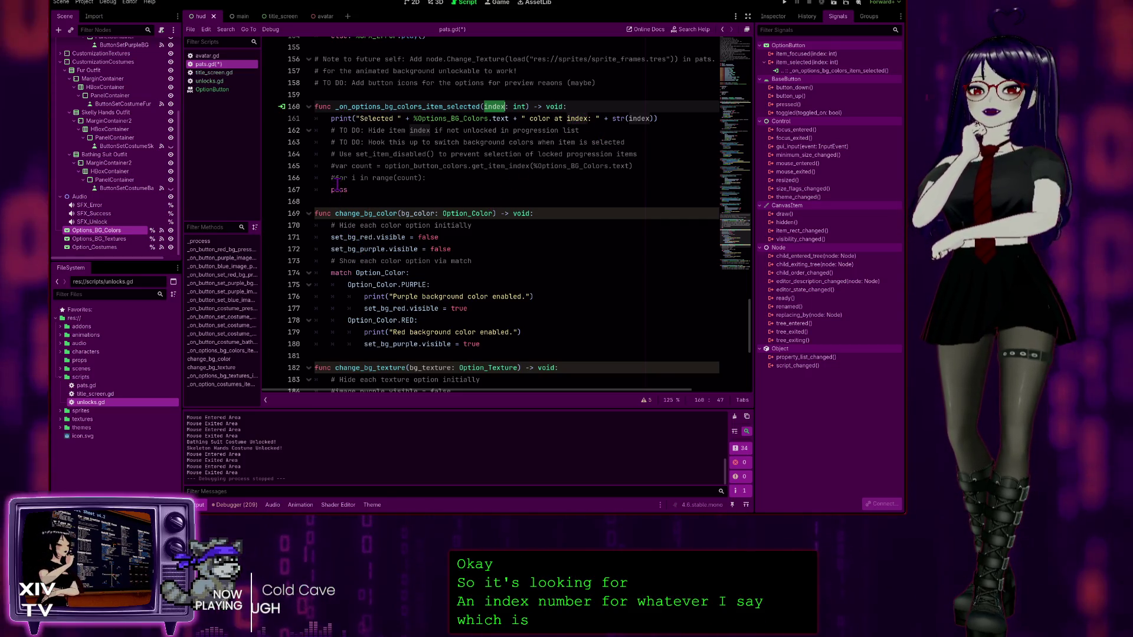
# Step: Delete the pass statement and its empty line, then review the commented count and set_item_disabled lines
pyautogui.click(511, 193)
pyautogui.press('BackSpace')
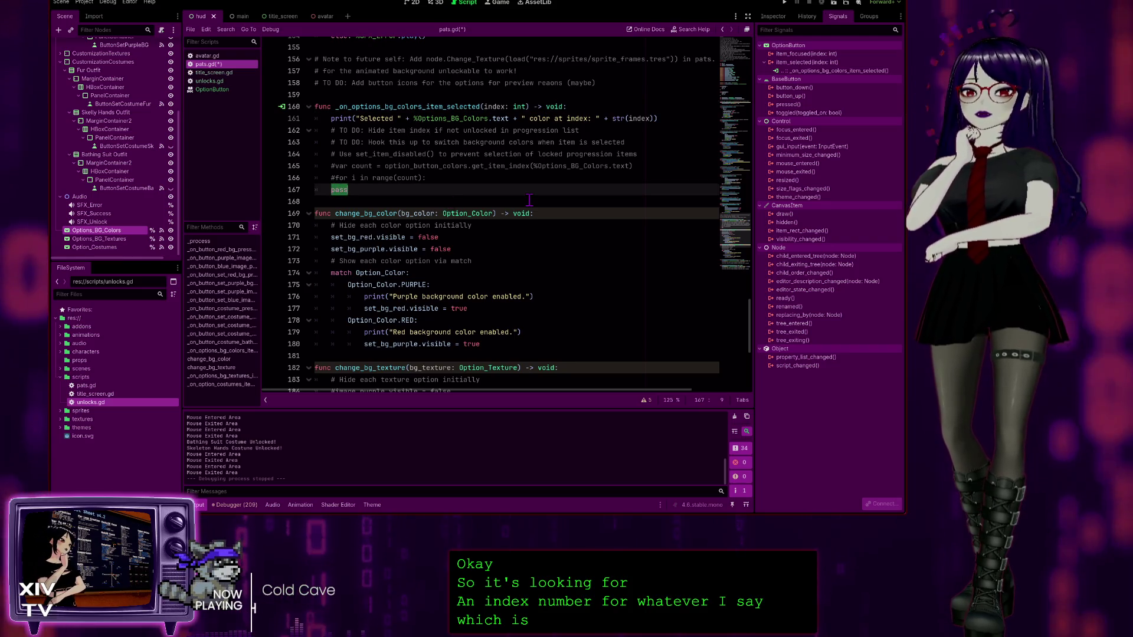
pyautogui.press('BackSpace')
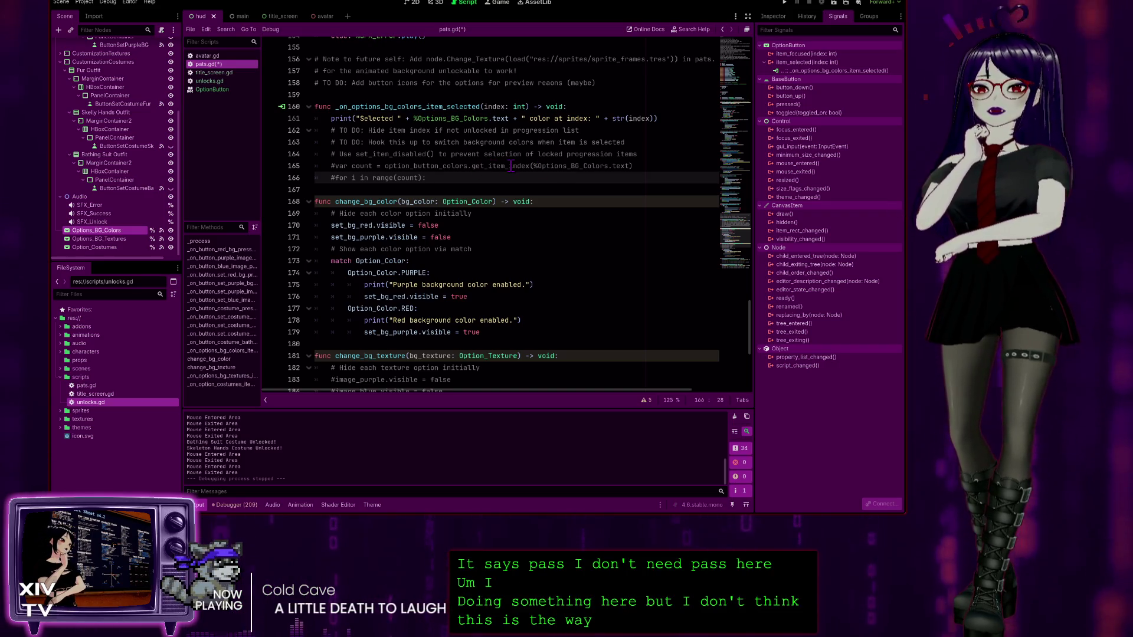
pyautogui.moveTo(643, 166); pyautogui.dragTo(315, 165)
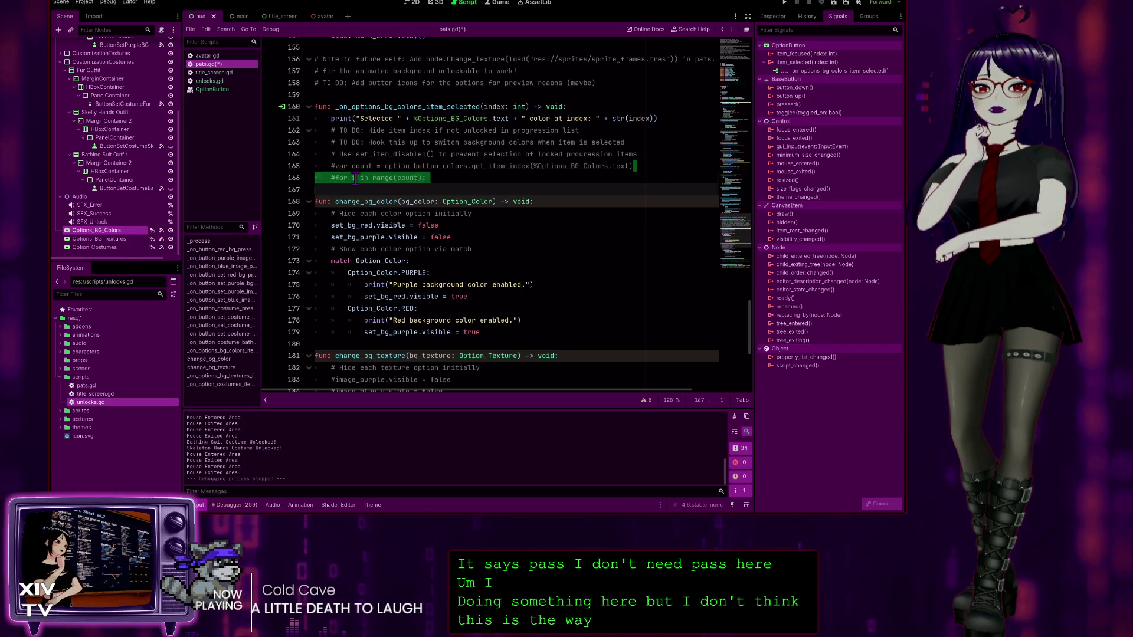
pyautogui.click(456, 183)
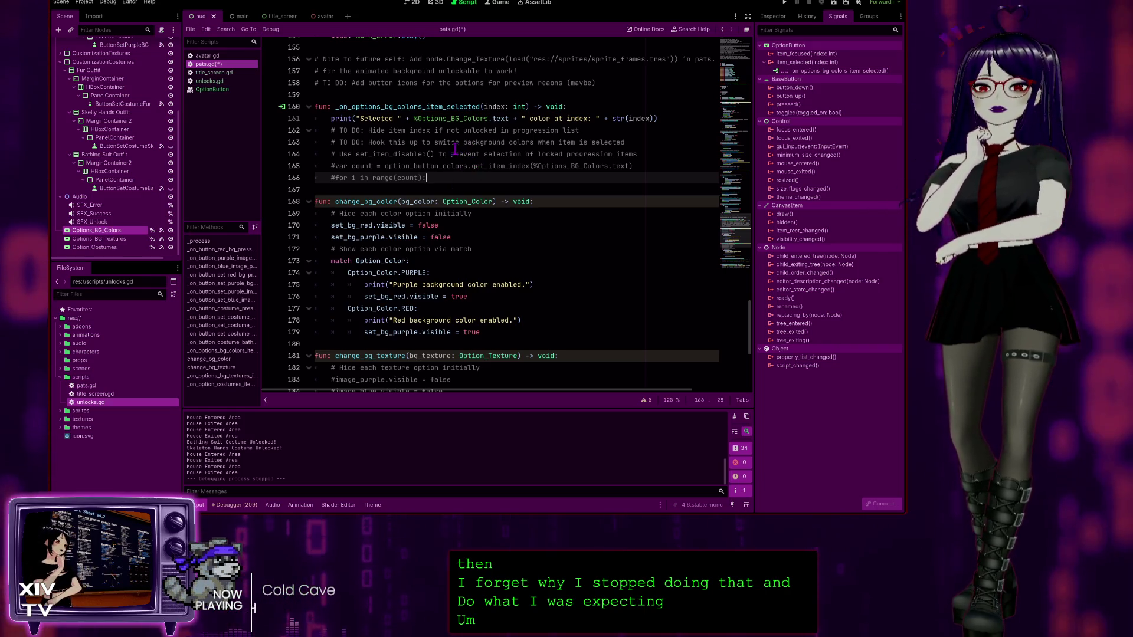
pyautogui.moveTo(435, 154); pyautogui.dragTo(347, 155)
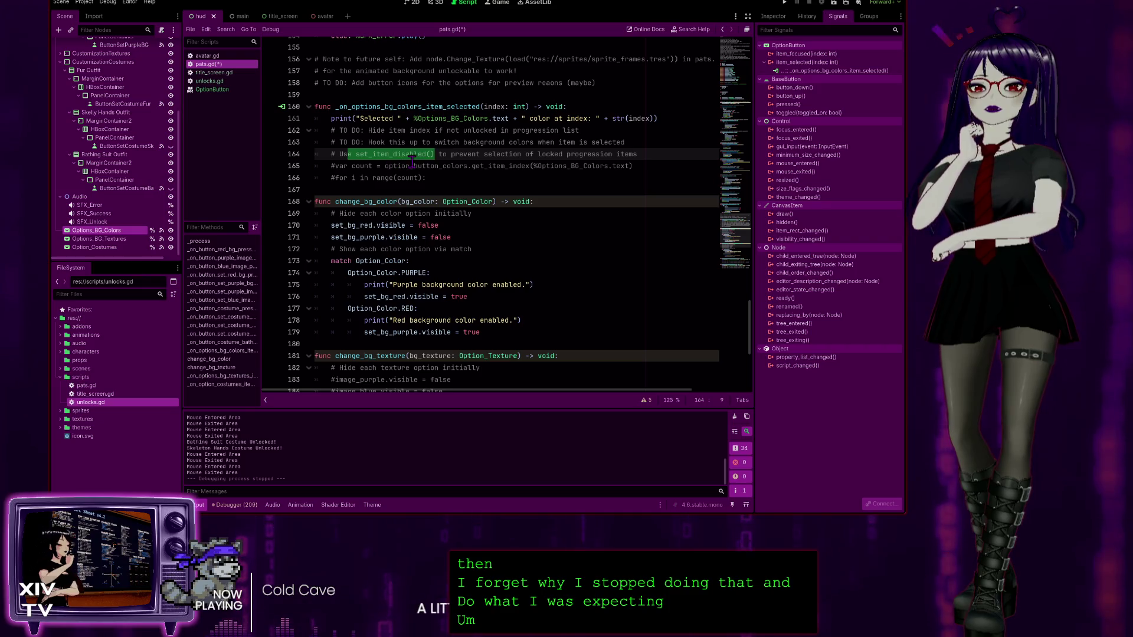
pyautogui.moveTo(435, 154); pyautogui.dragTo(342, 155)
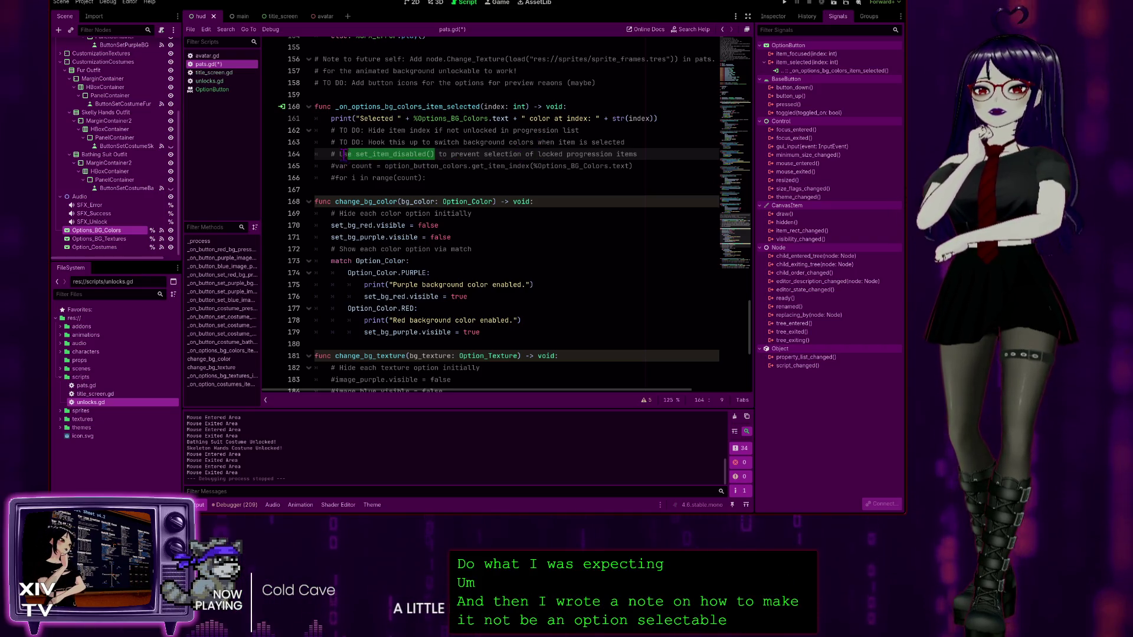
pyautogui.write('O D')
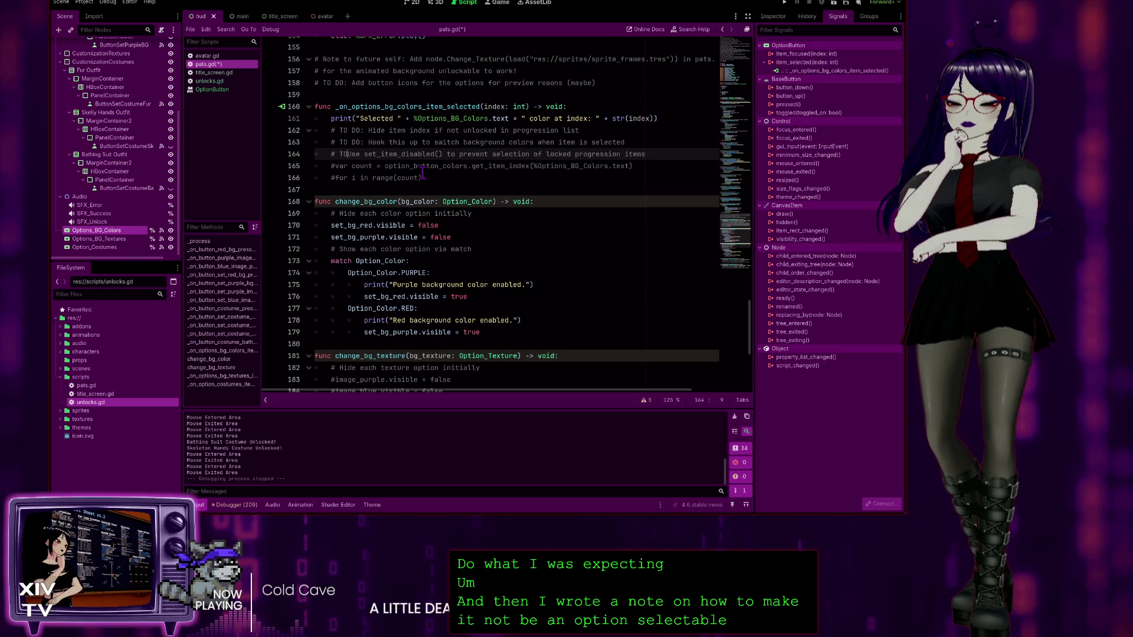
pyautogui.write('O:')
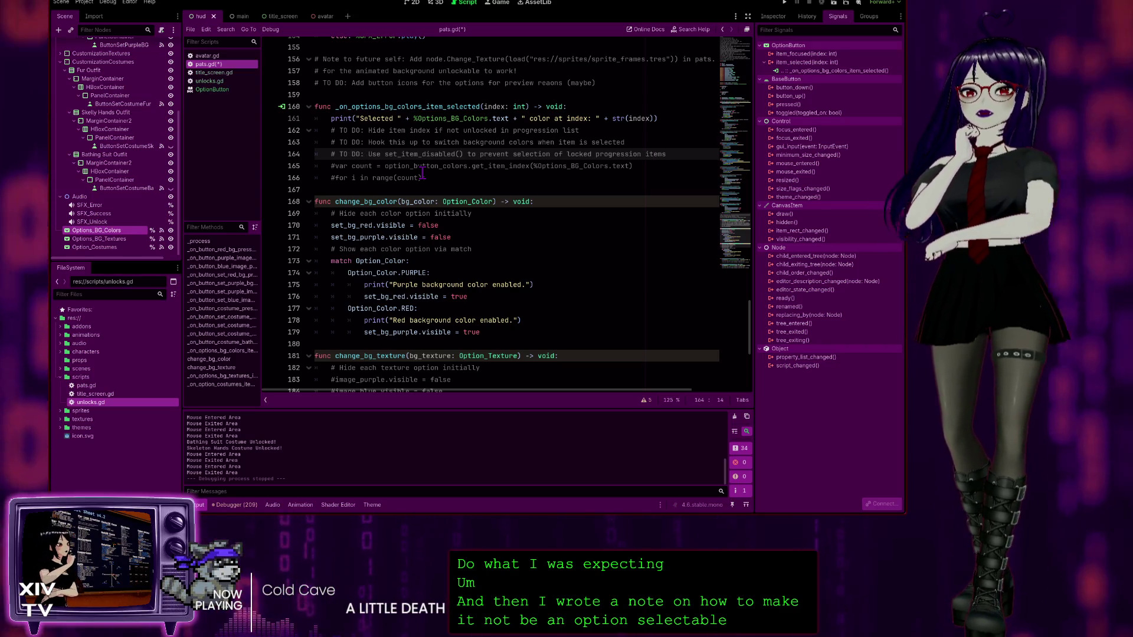
pyautogui.click(462, 178)
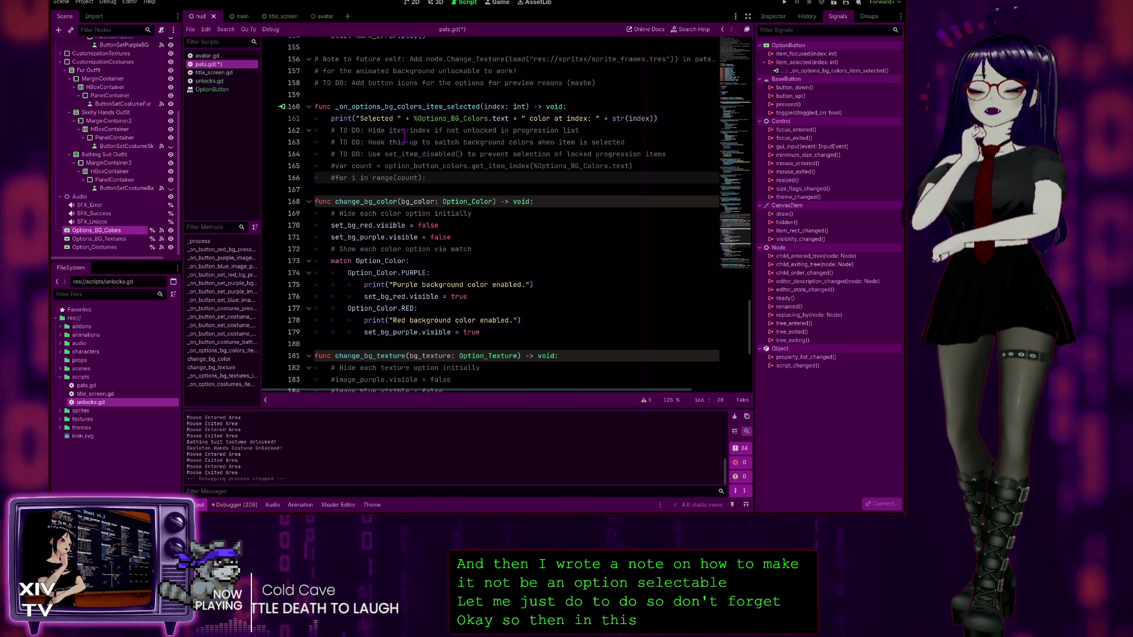
pyautogui.scroll(-1, 405, 136)
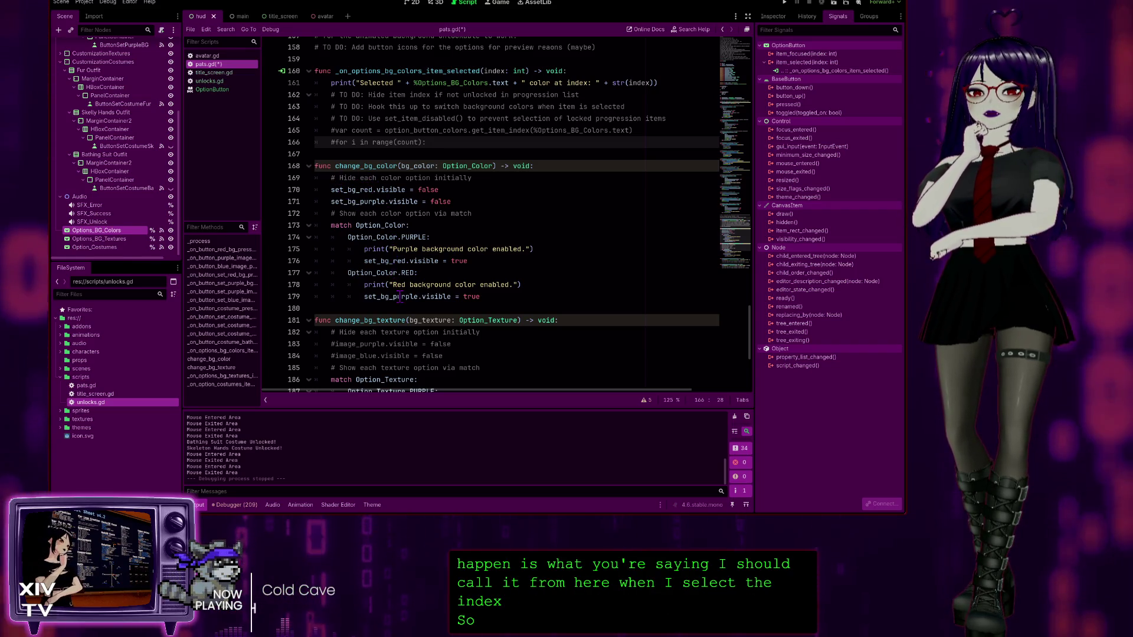
# Step: Insert a new line after '#for i in range(count):' in the colours item-selected handler
pyautogui.scroll(-5, 406, 297)
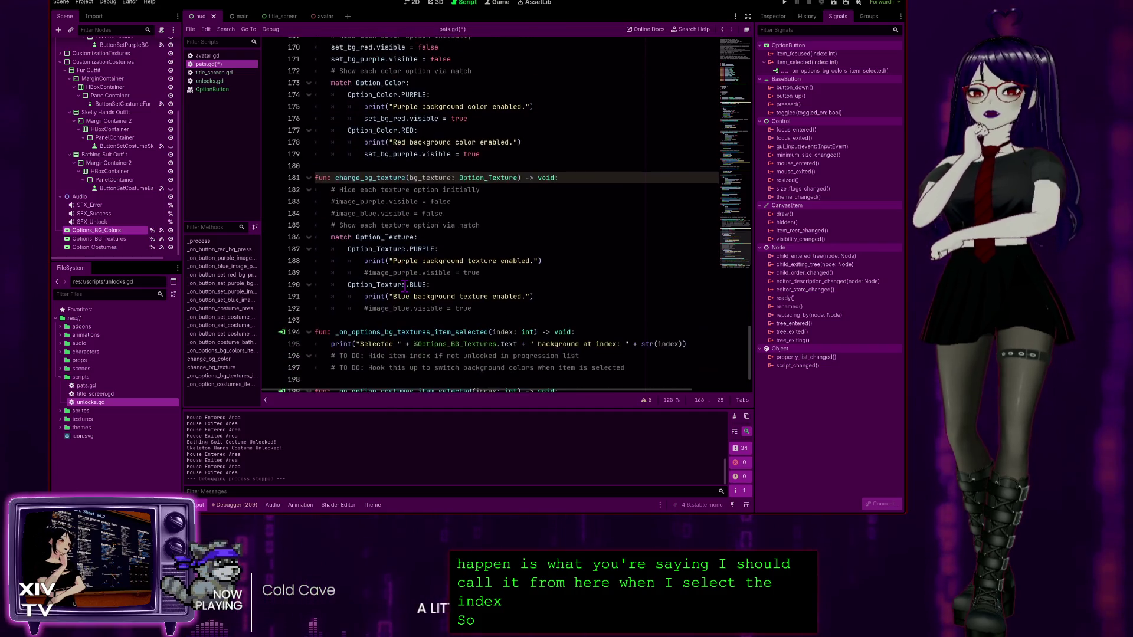
pyautogui.scroll(6, 410, 291)
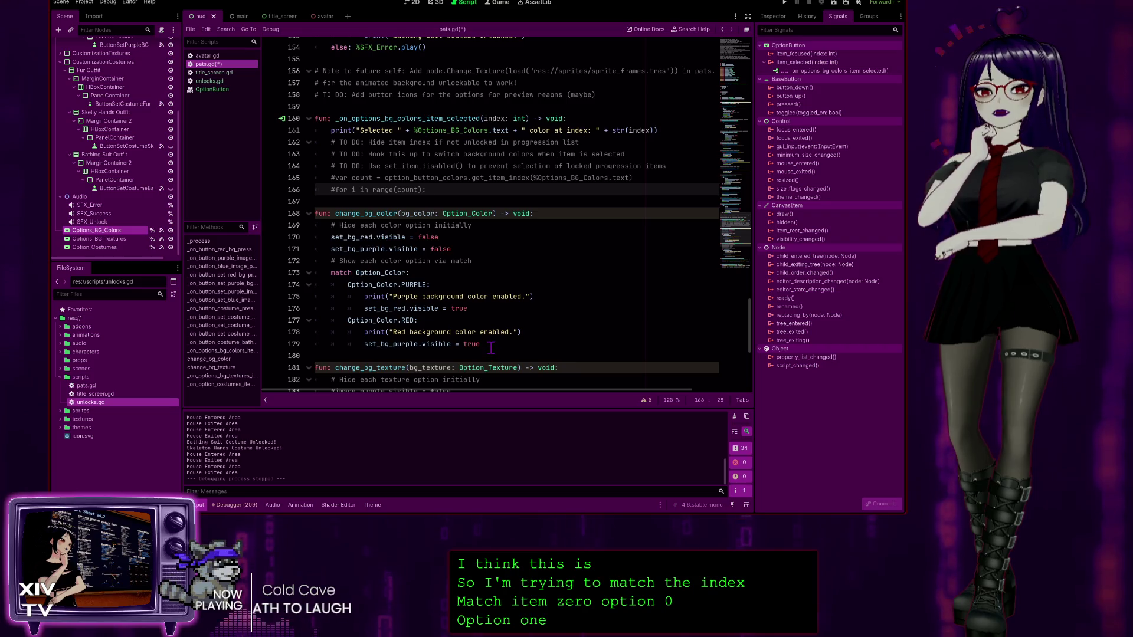
pyautogui.click(435, 140)
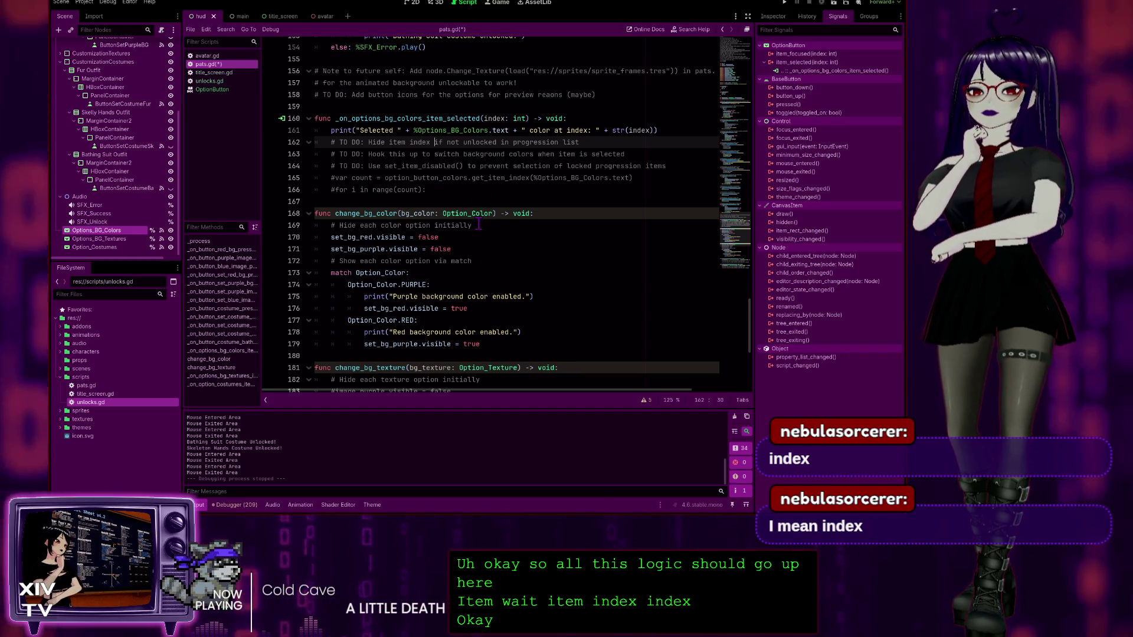
pyautogui.click(435, 192)
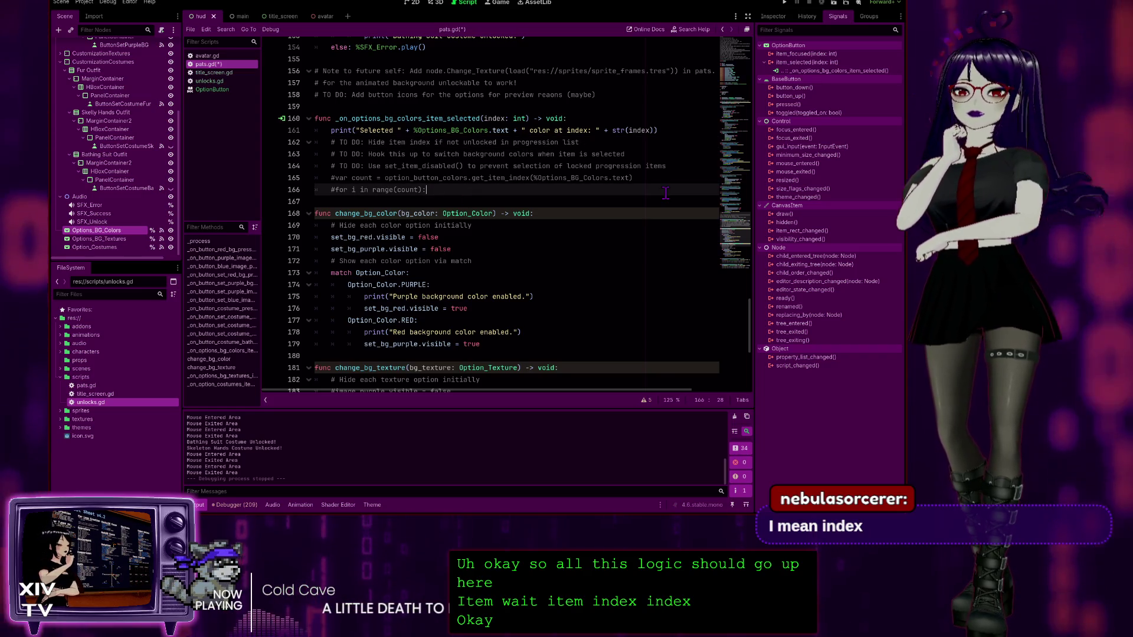
pyautogui.press('Return')
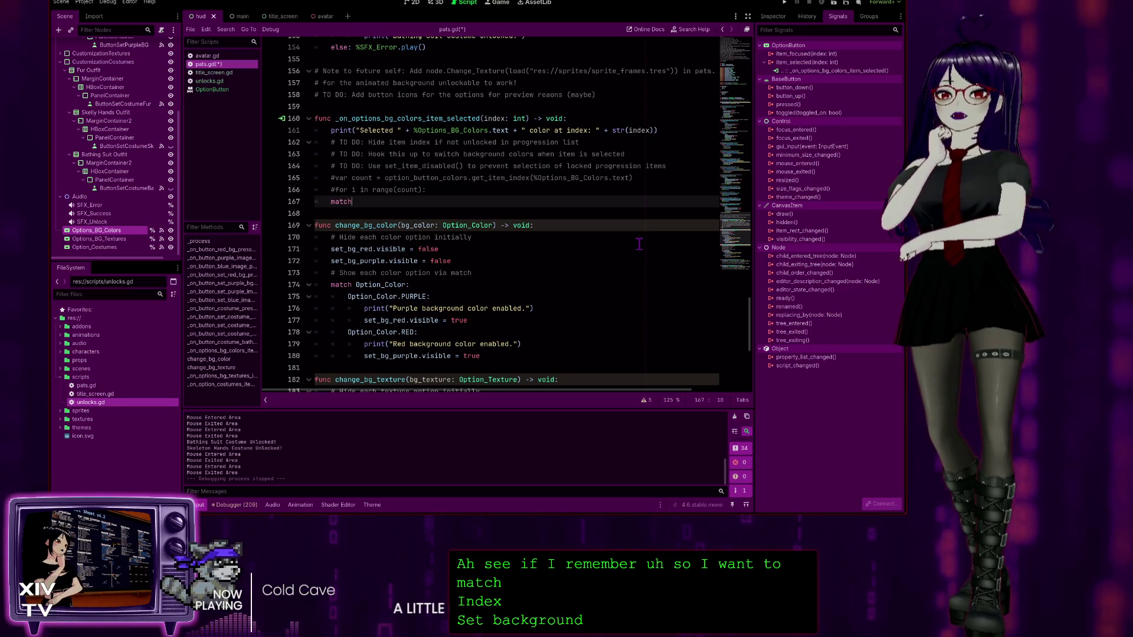
# Step: Write 'match Option_Color:' and paste the PURPLE and RED cases from change_bg_color beneath it
pyautogui.write('match')
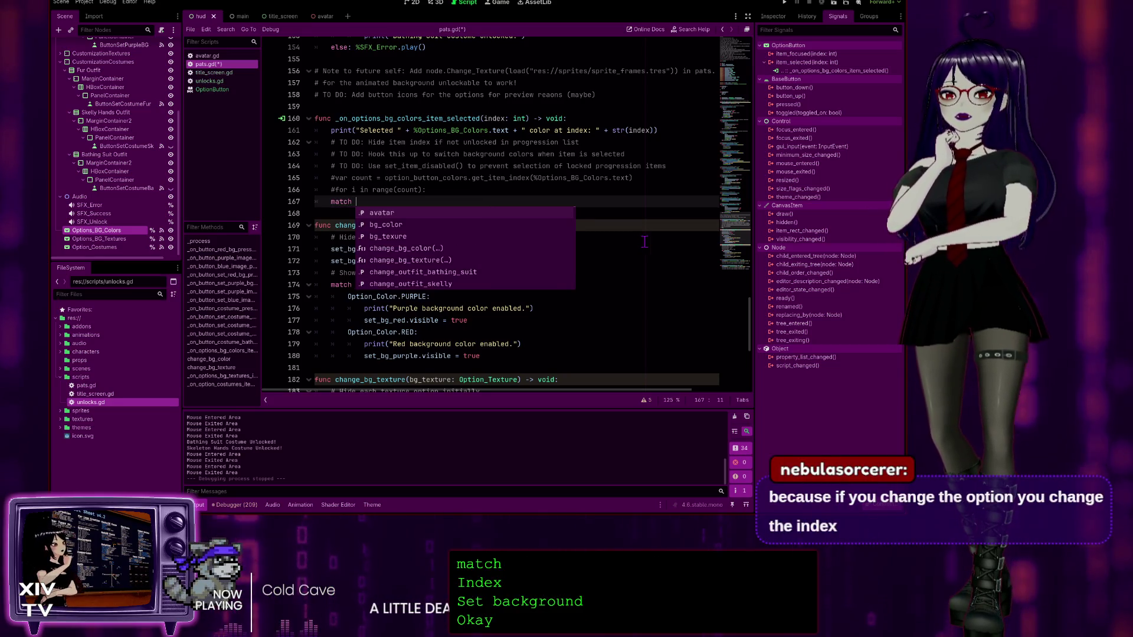
pyautogui.click(501, 237)
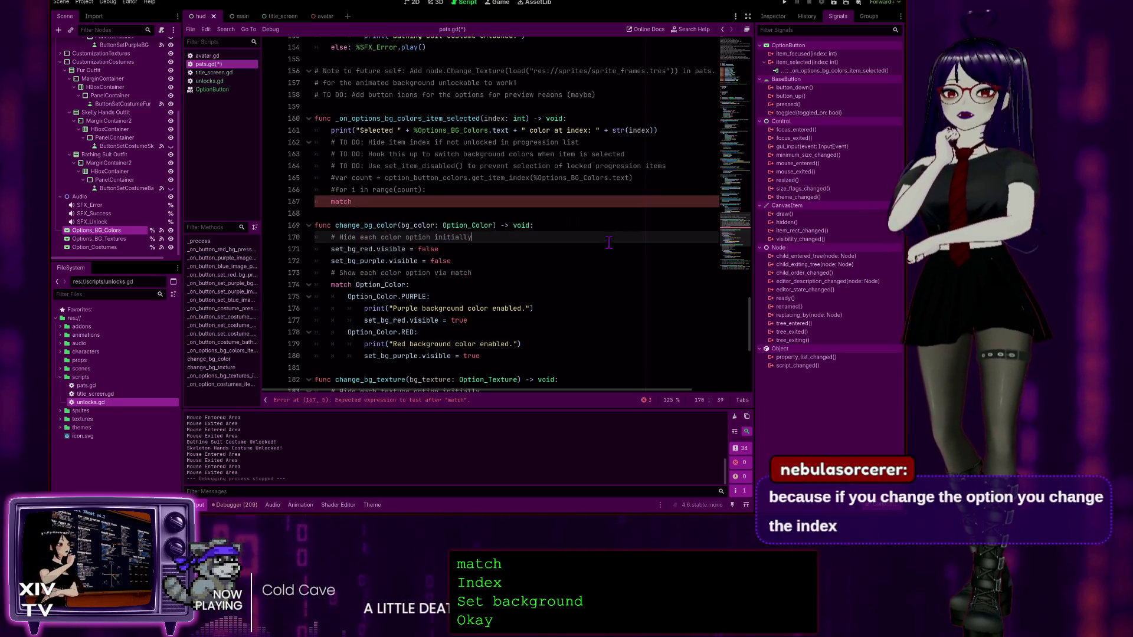
pyautogui.click(402, 201)
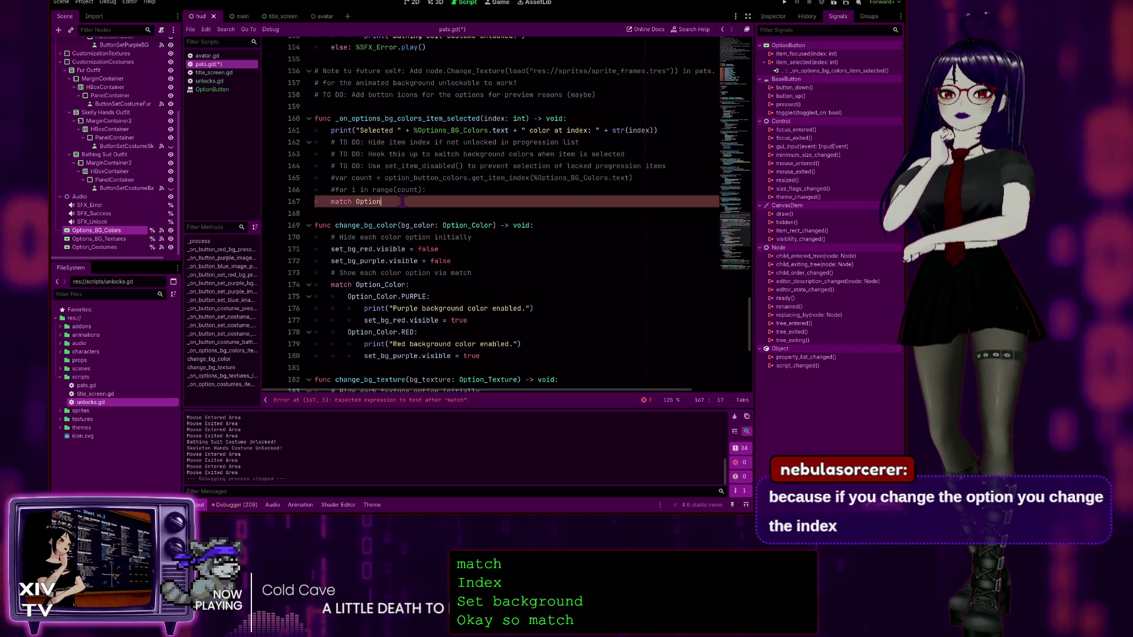
pyautogui.write('Option_Color:')
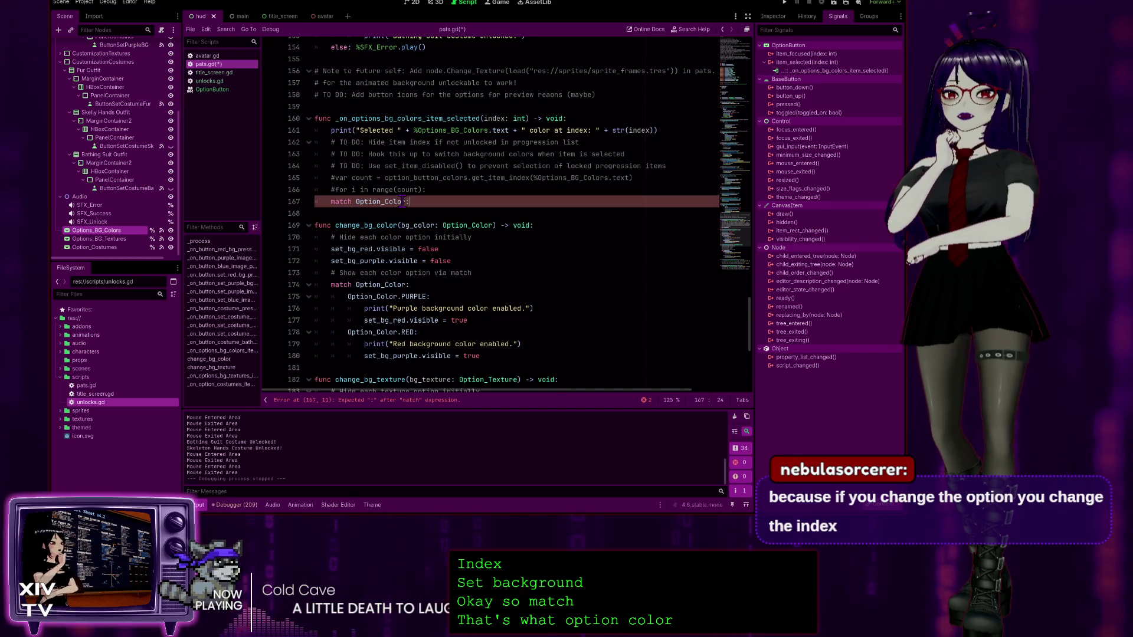
pyautogui.press('Return')
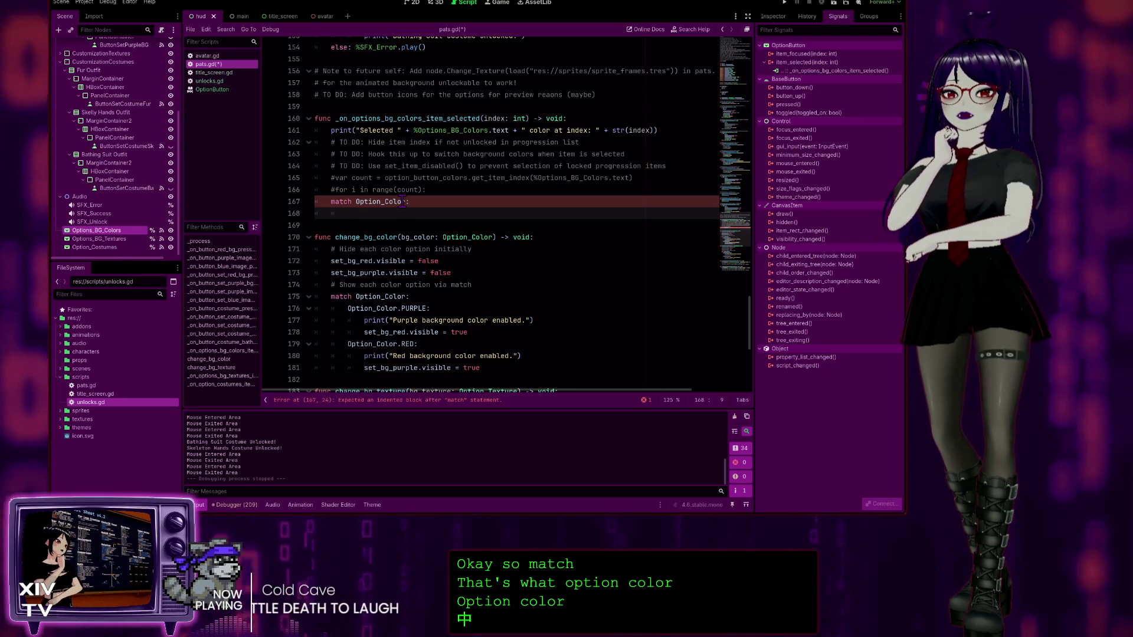
pyautogui.click(480, 368)
pyautogui.moveTo(480, 369); pyautogui.dragTo(315, 308)
pyautogui.click(356, 213)
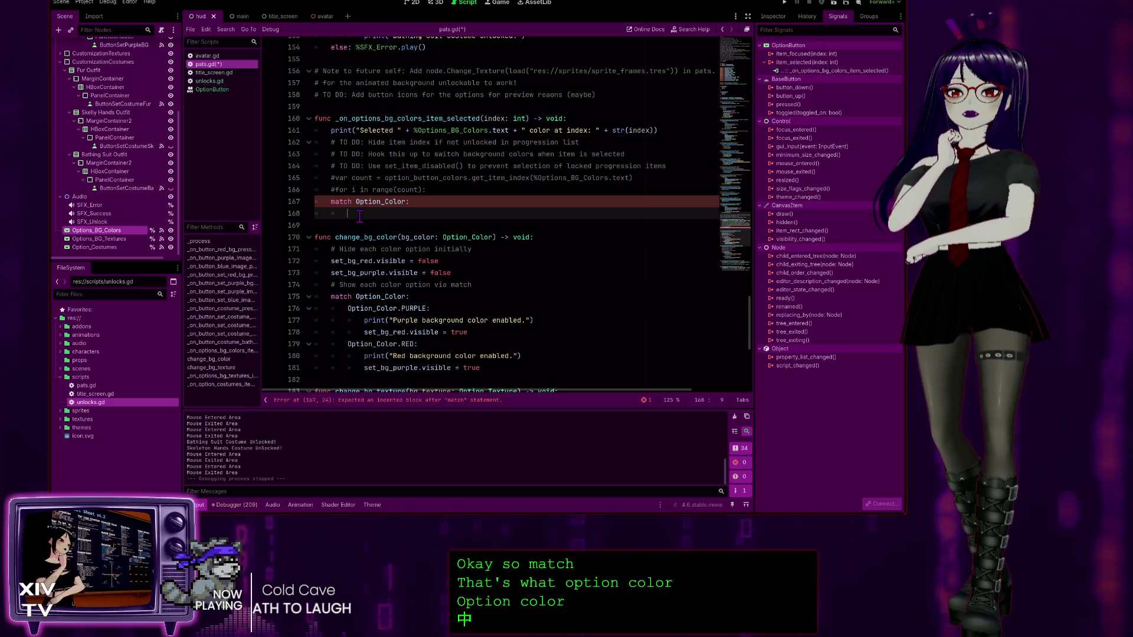
pyautogui.write('Option_Color.PURPLE: \t\t\tprint("Purple background color enabled.") \t\t\tset_bg_red.visible = true \t\tOption_Color.RED: \t\t\tprint("Red background color enabled.") \t\t\tset_bg_purple.visible = true')
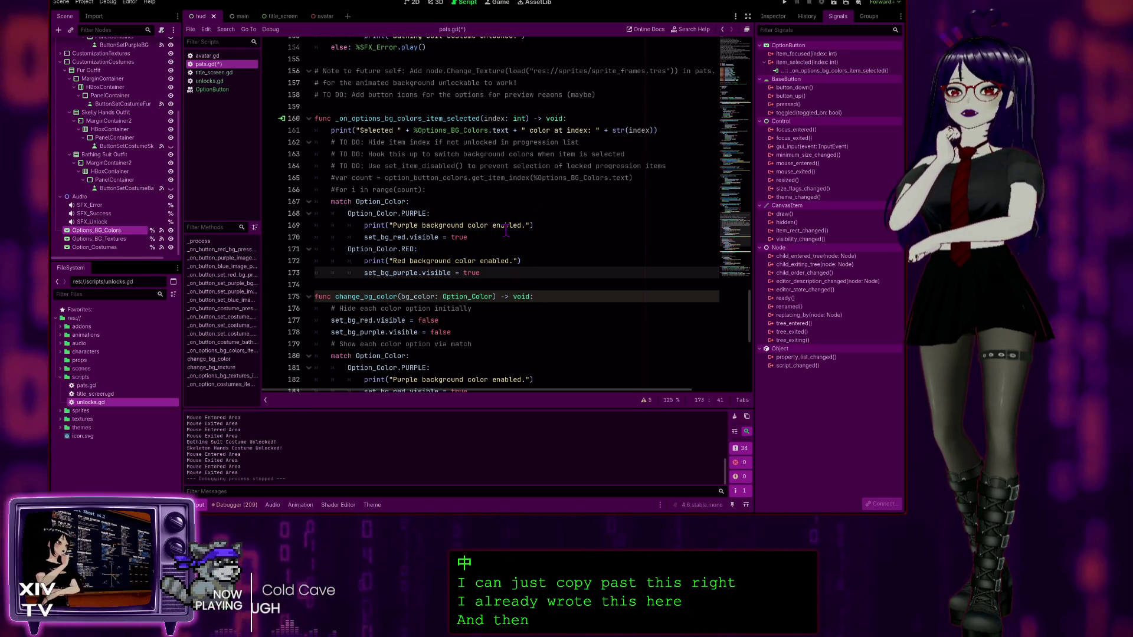
# Step: Change line 170's PURPLE case to call set_bg_purple.set_item_index()
pyautogui.click(471, 236)
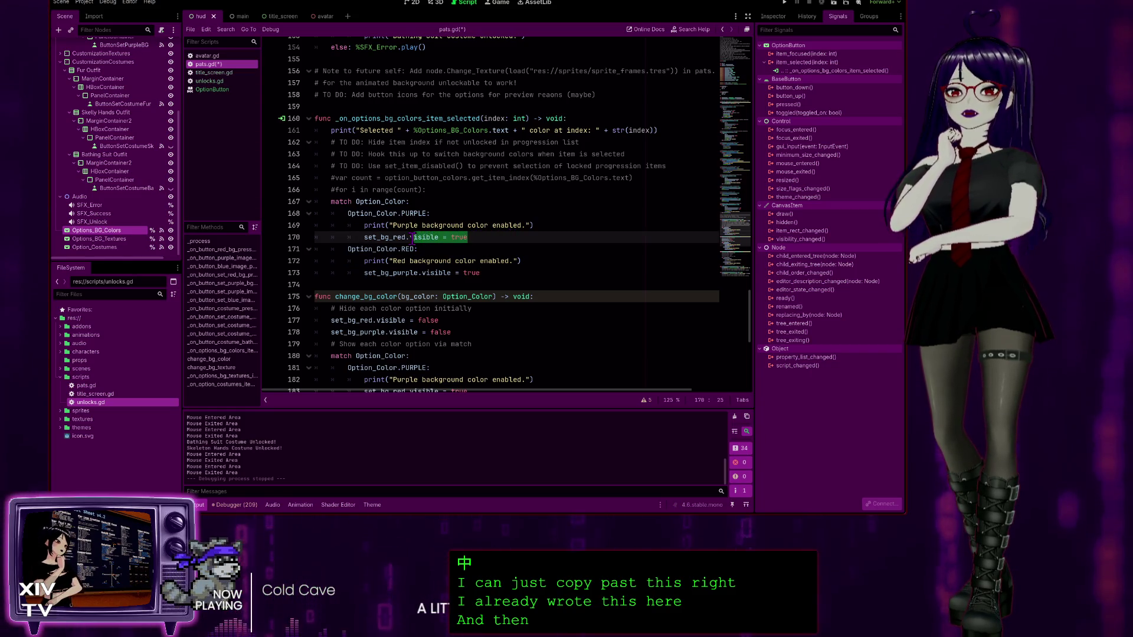
pyautogui.moveTo(413, 237); pyautogui.dragTo(410, 236)
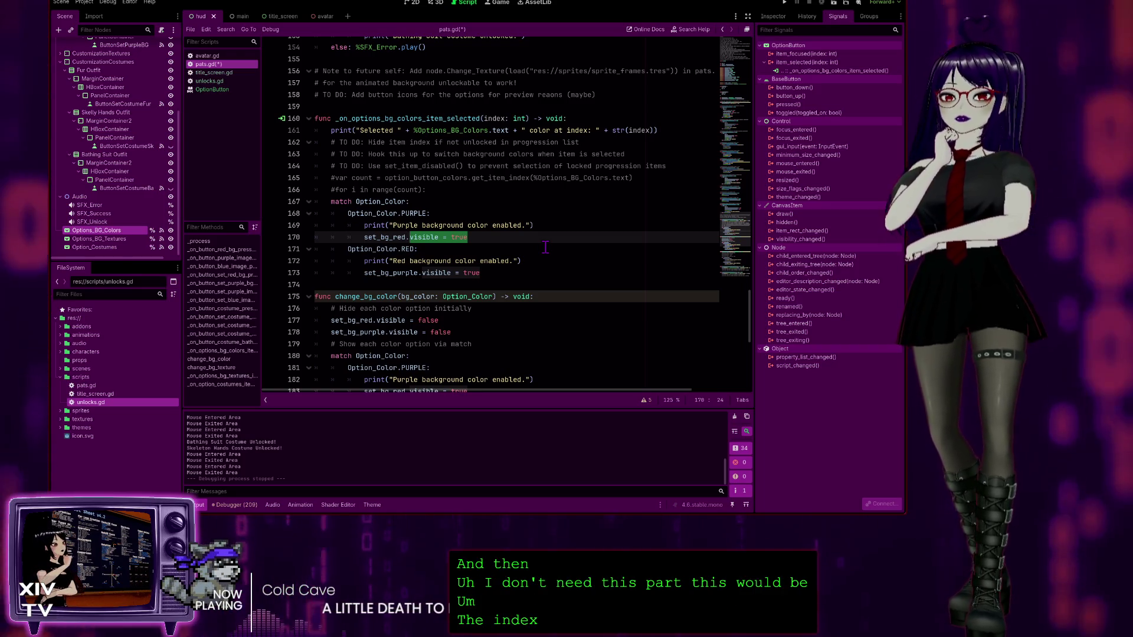
pyautogui.write('set_')
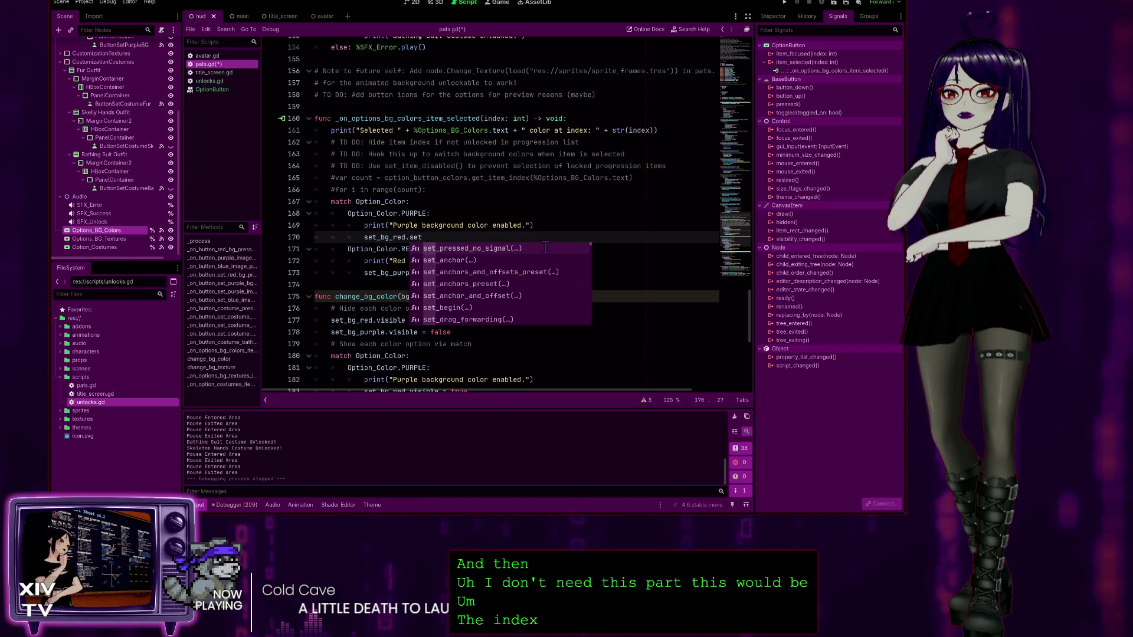
pyautogui.write('in')
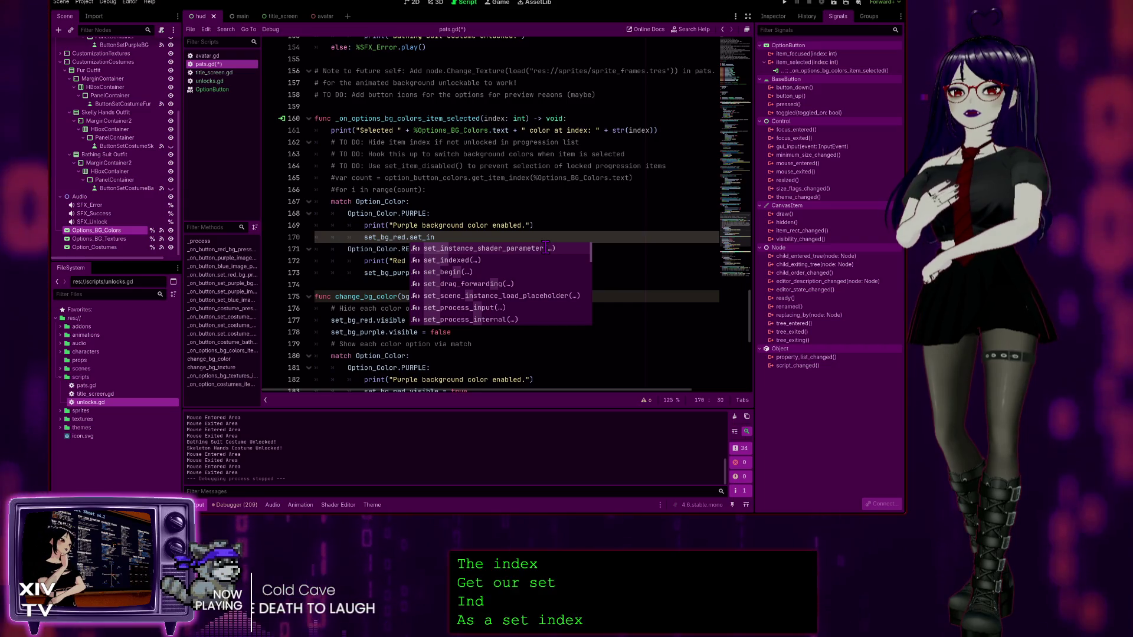
pyautogui.press('BackSpace')
pyautogui.write('tem')
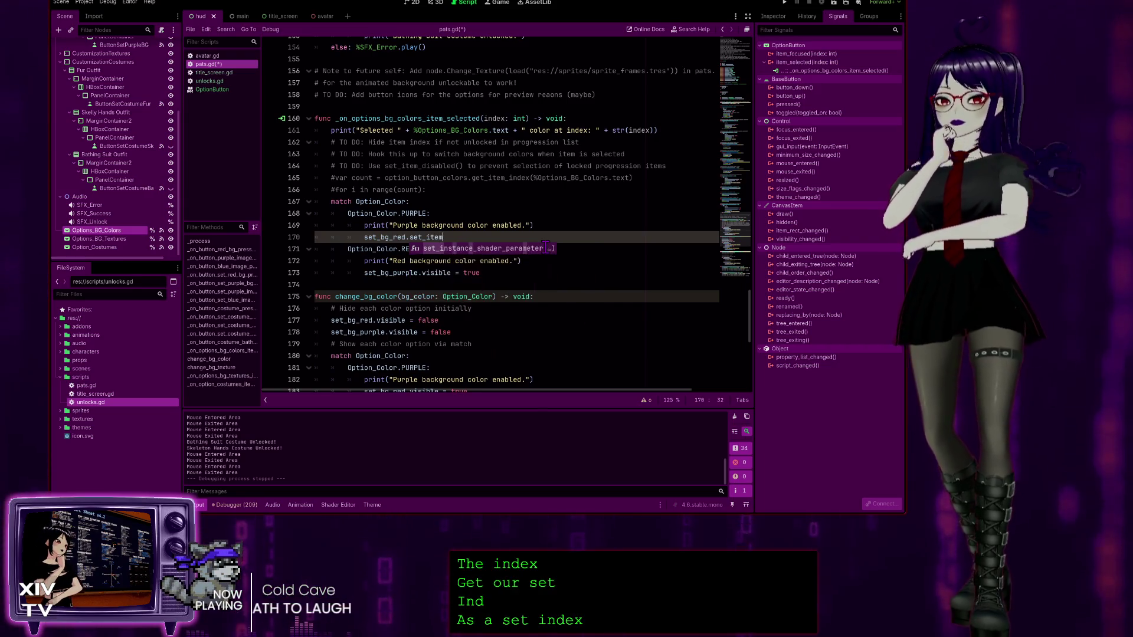
pyautogui.write('_index(')
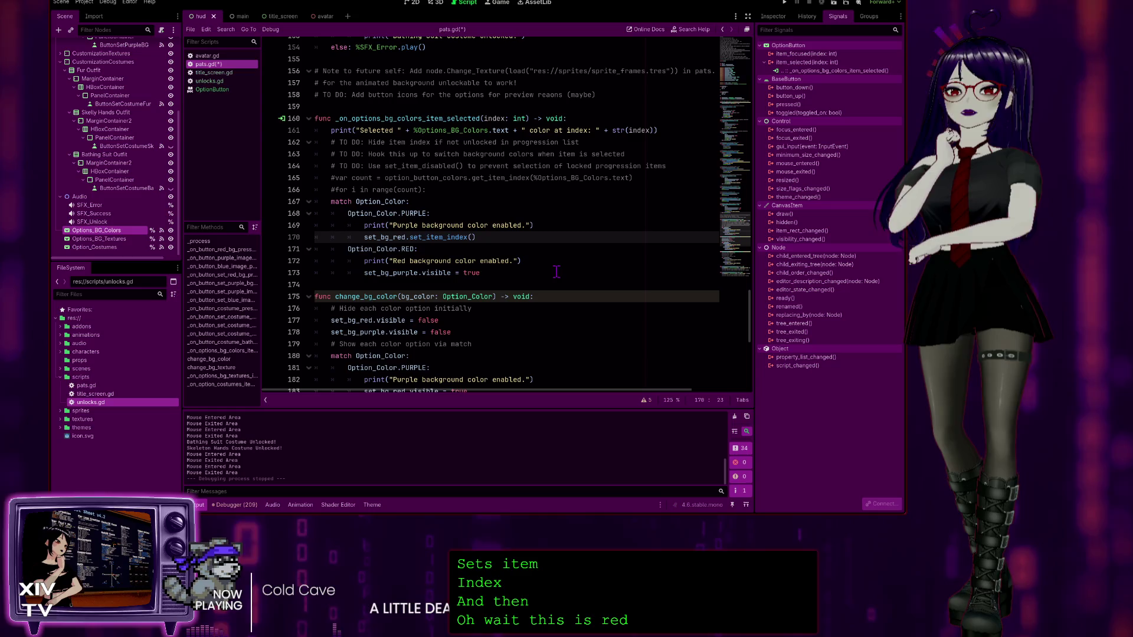
pyautogui.press('BackSpace')
pyautogui.press('BackSpace')
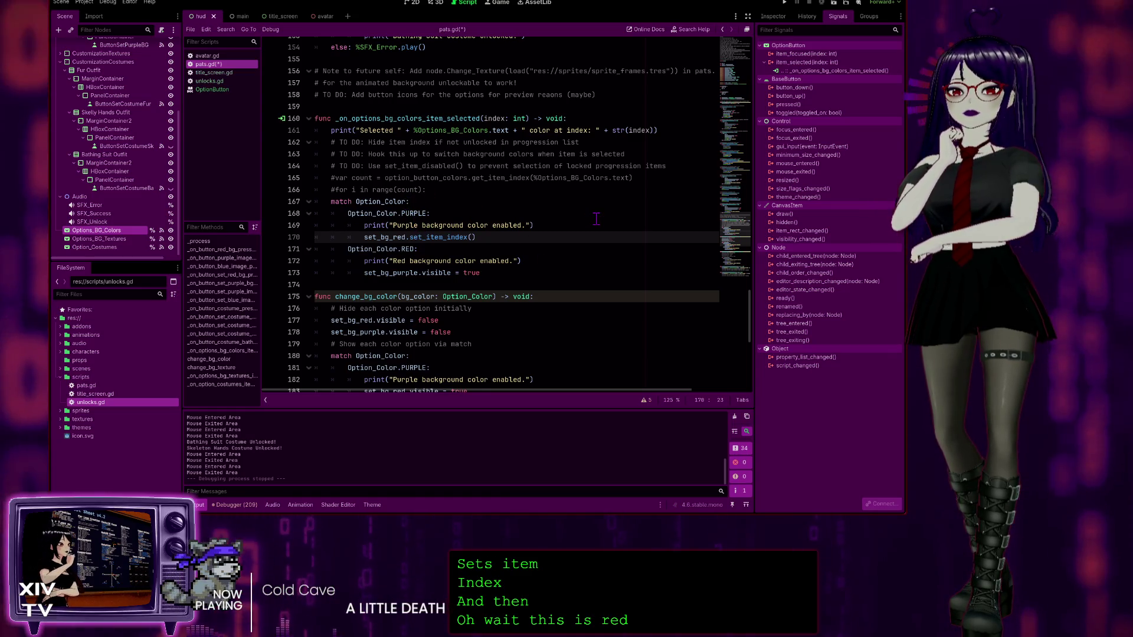
pyautogui.press('BackSpace')
pyautogui.write('purpl')
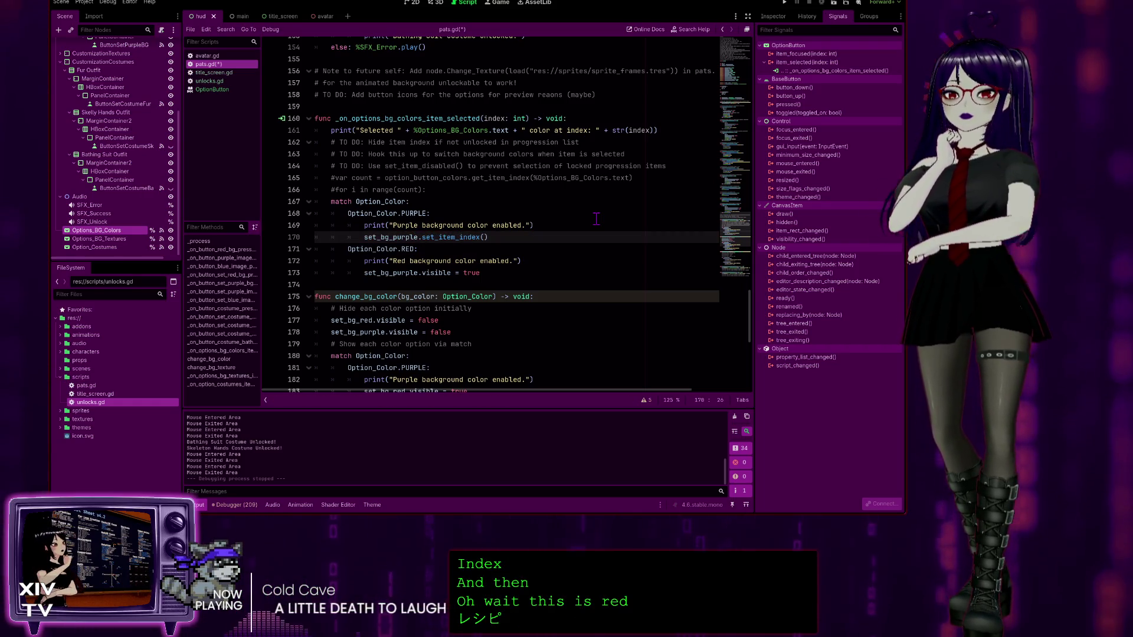
# Step: Rename the RED case's target on line 173 from set_bg_purple to set_bg_red
pyautogui.click(417, 273)
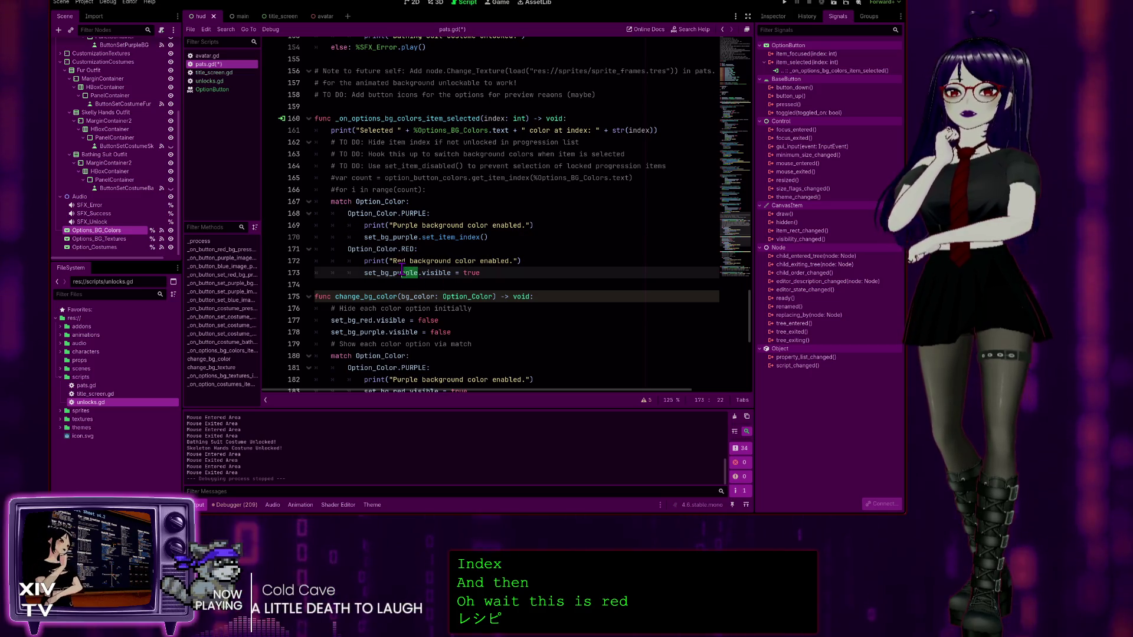
pyautogui.press('BackSpace')
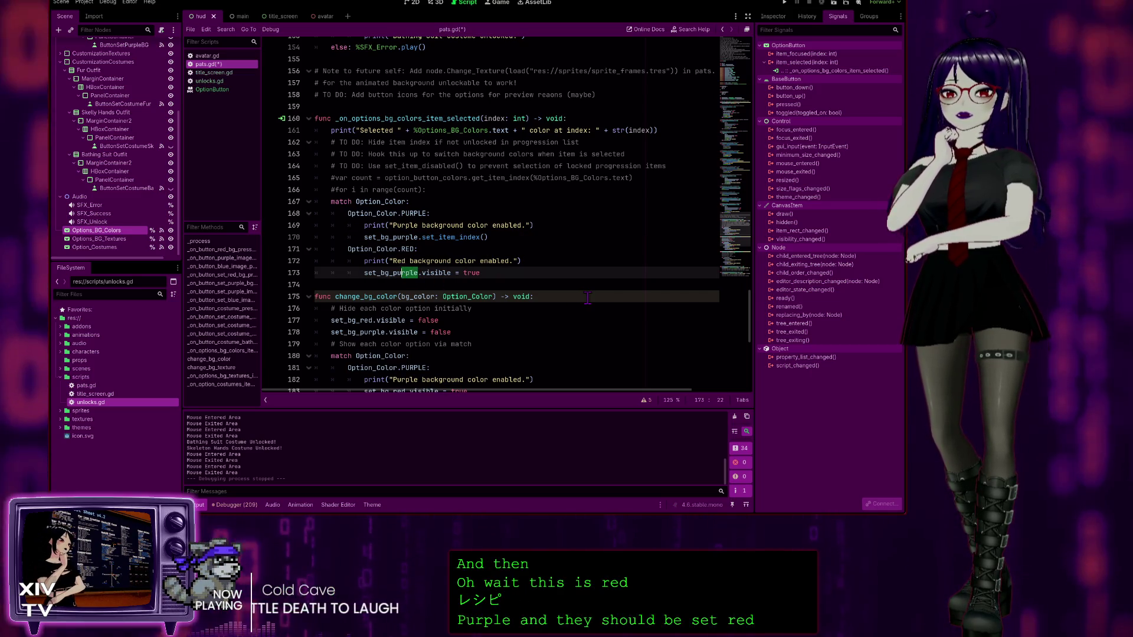
pyautogui.press('BackSpace')
pyautogui.press('BackSpace')
pyautogui.write('red')
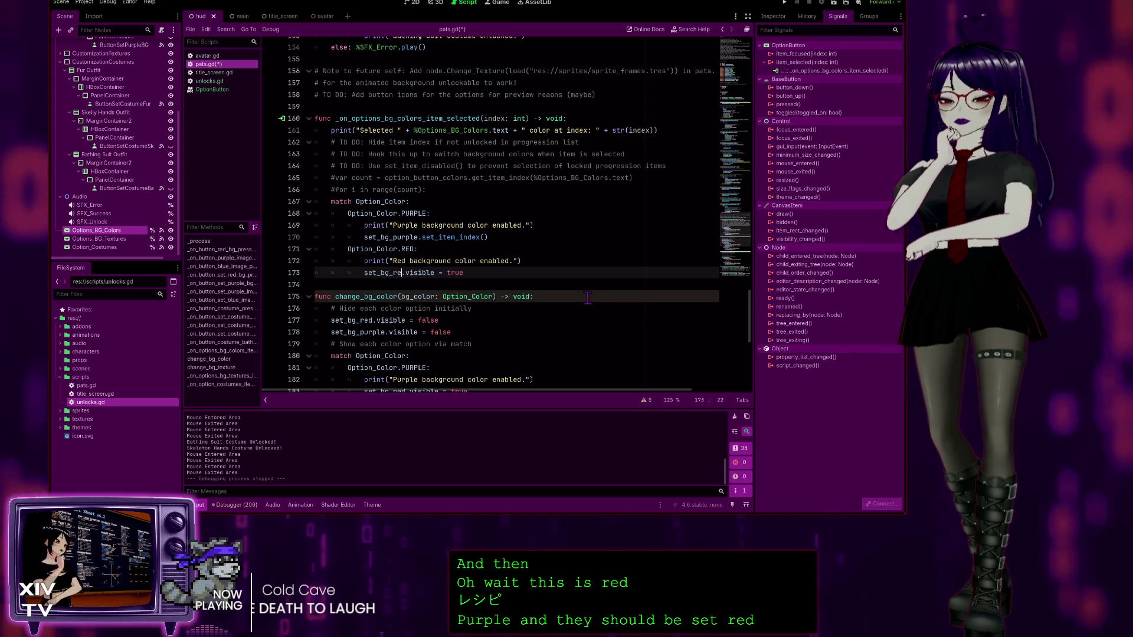
pyautogui.scroll(-3, 573, 278)
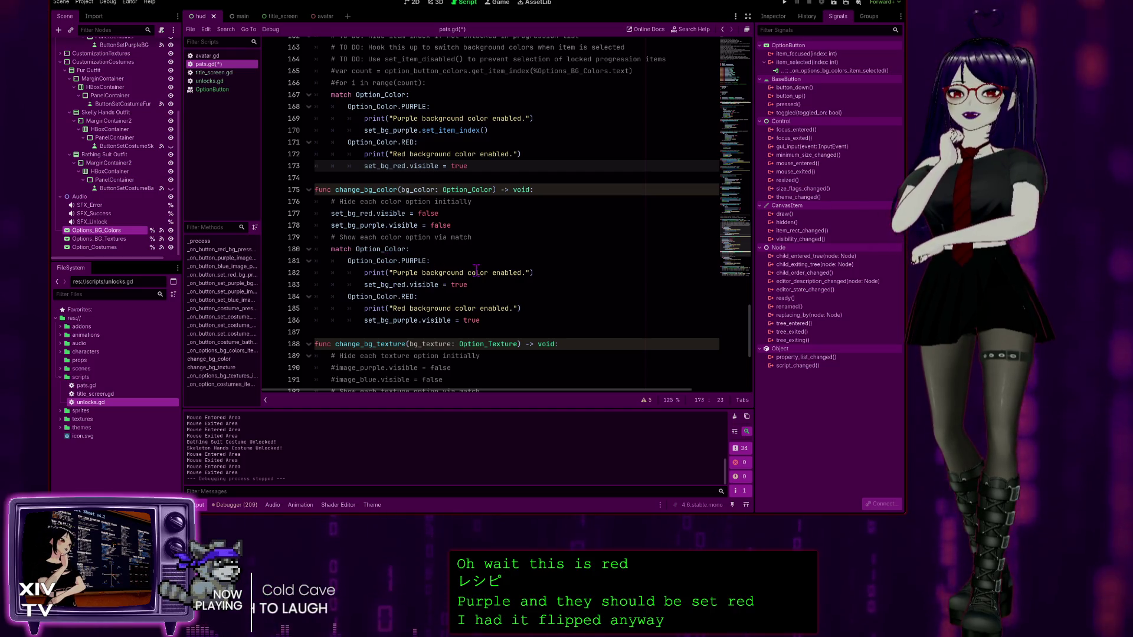
pyautogui.click(407, 285)
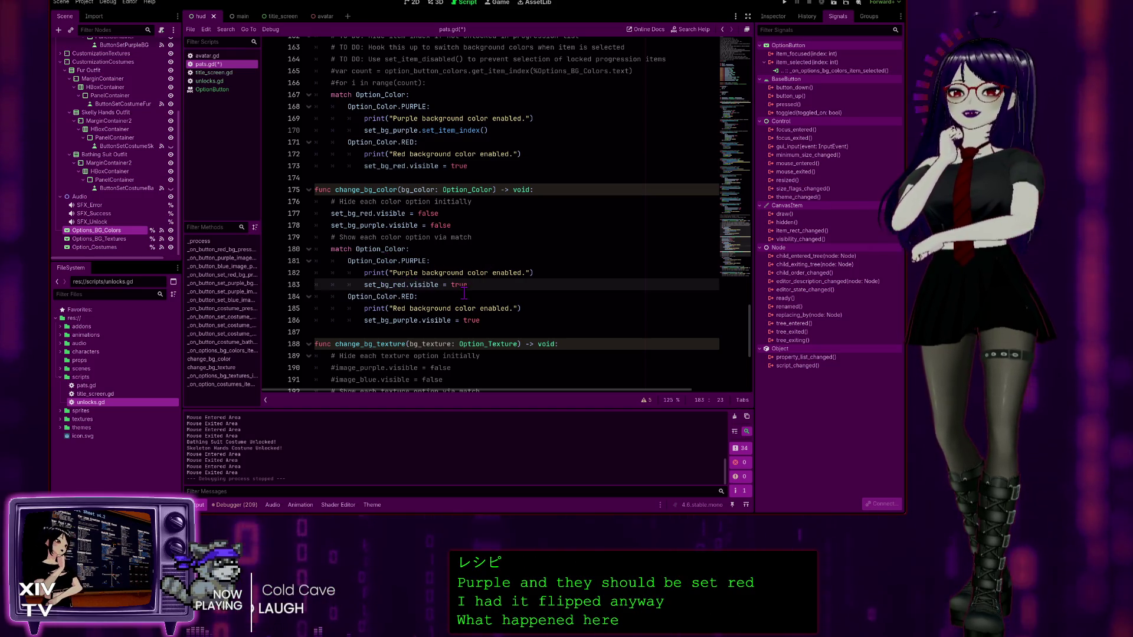
pyautogui.write('purple')
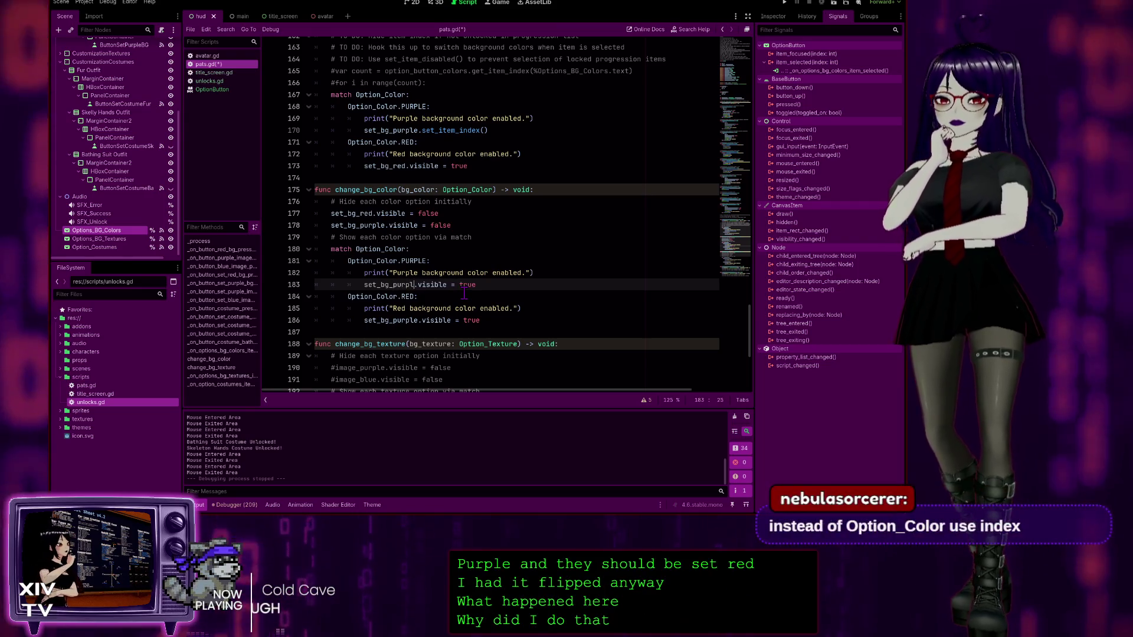
pyautogui.click(407, 319)
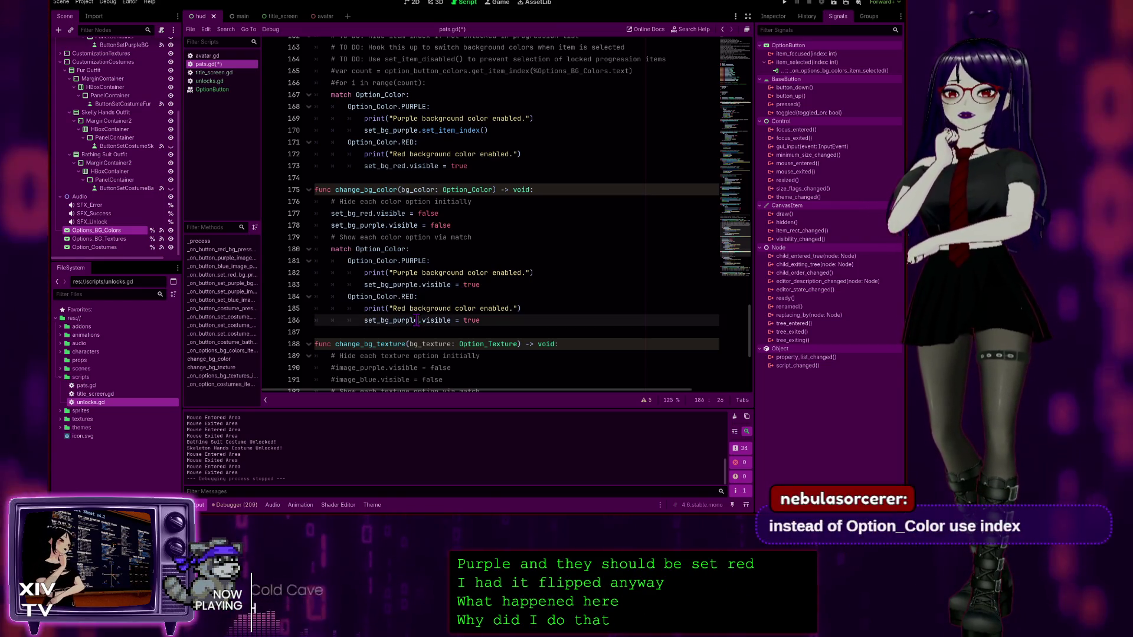
pyautogui.press('Delete')
pyautogui.press('Delete')
pyautogui.press('Delete')
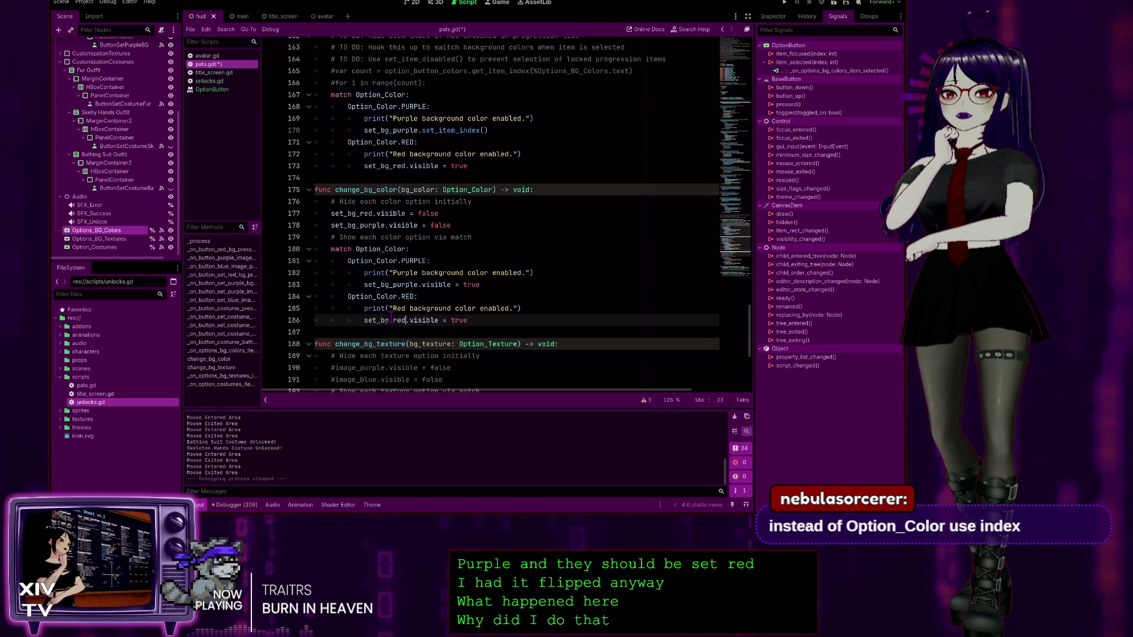
pyautogui.moveTo(391, 319); pyautogui.dragTo(362, 261)
pyautogui.click(590, 198)
pyautogui.scroll(1, 447, 304)
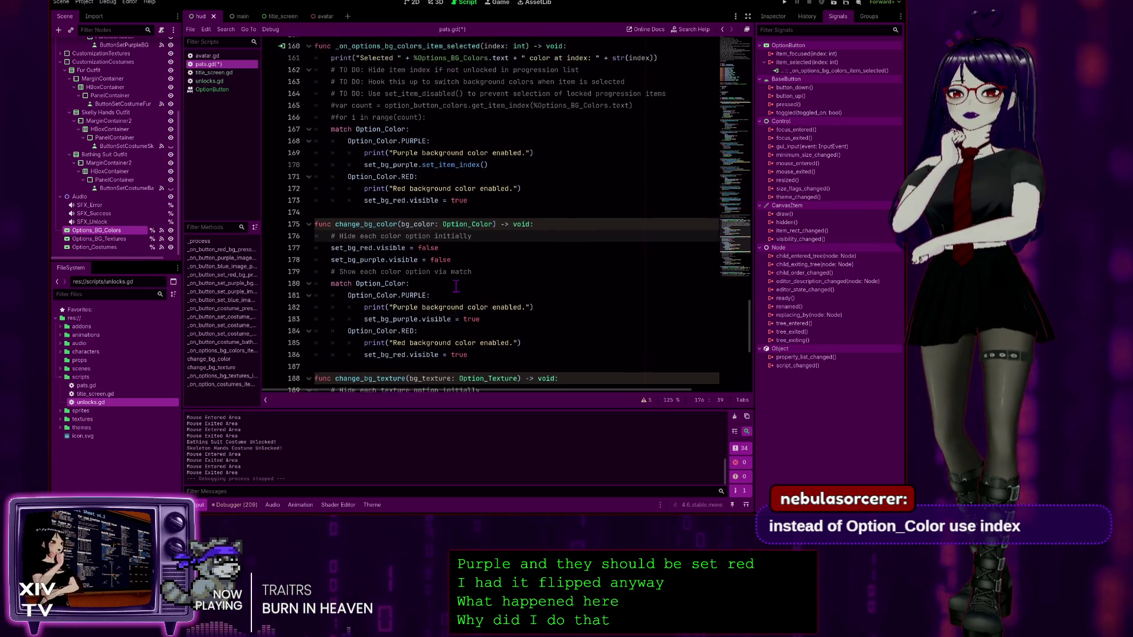
pyautogui.scroll(-1, 449, 202)
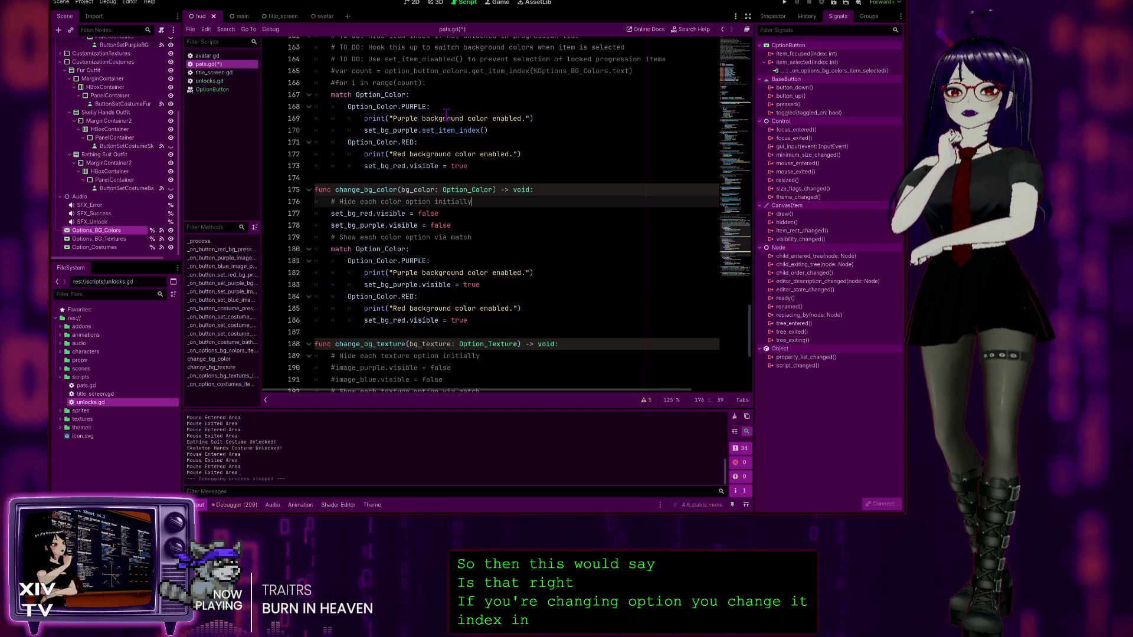
pyautogui.scroll(3, 413, 106)
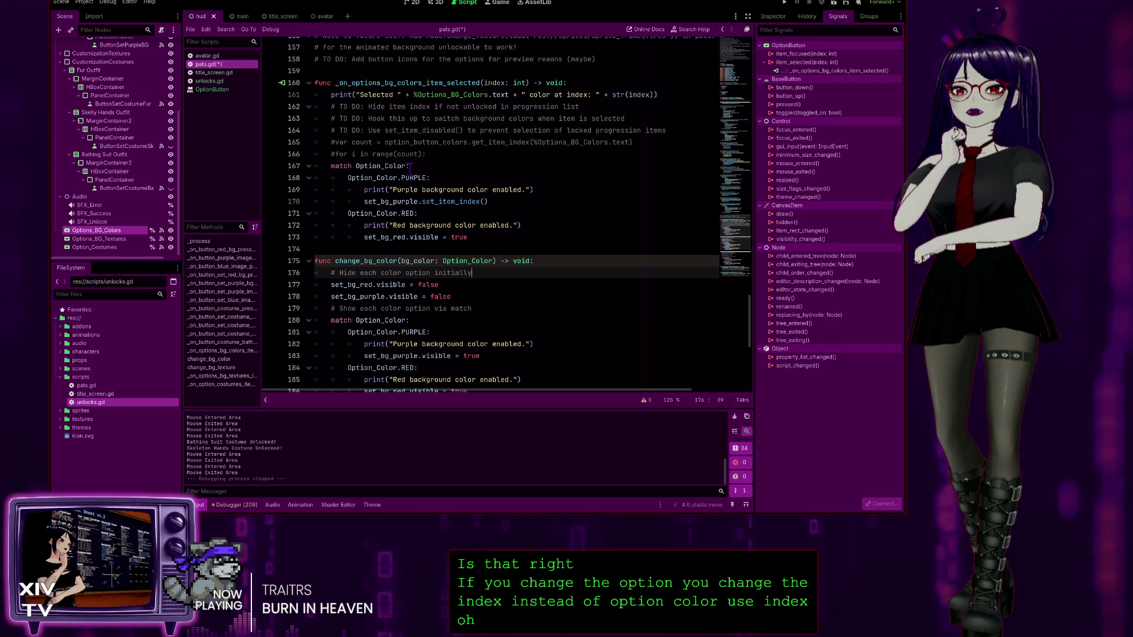
pyautogui.click(406, 166)
pyautogui.moveTo(366, 166); pyautogui.dragTo(357, 166)
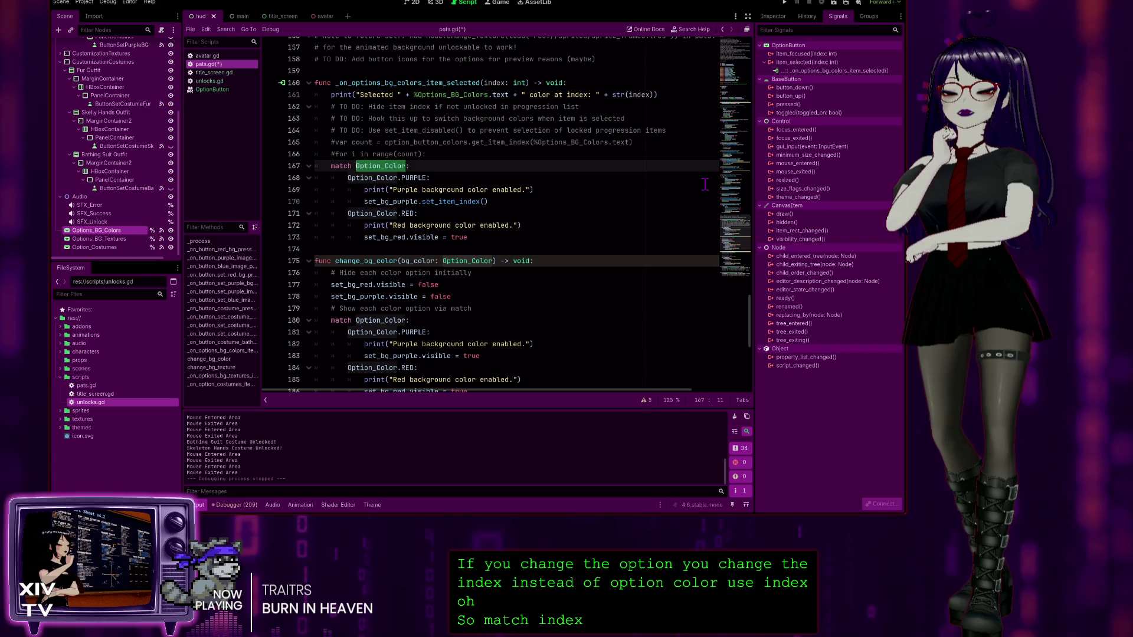
pyautogui.write('index:')
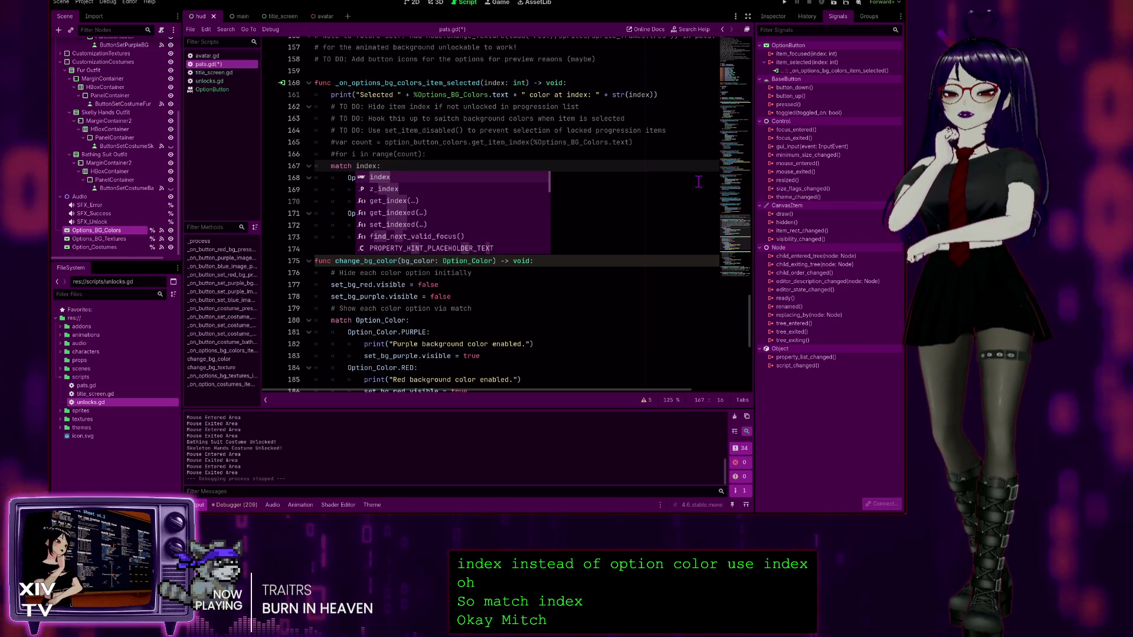
pyautogui.write('(')
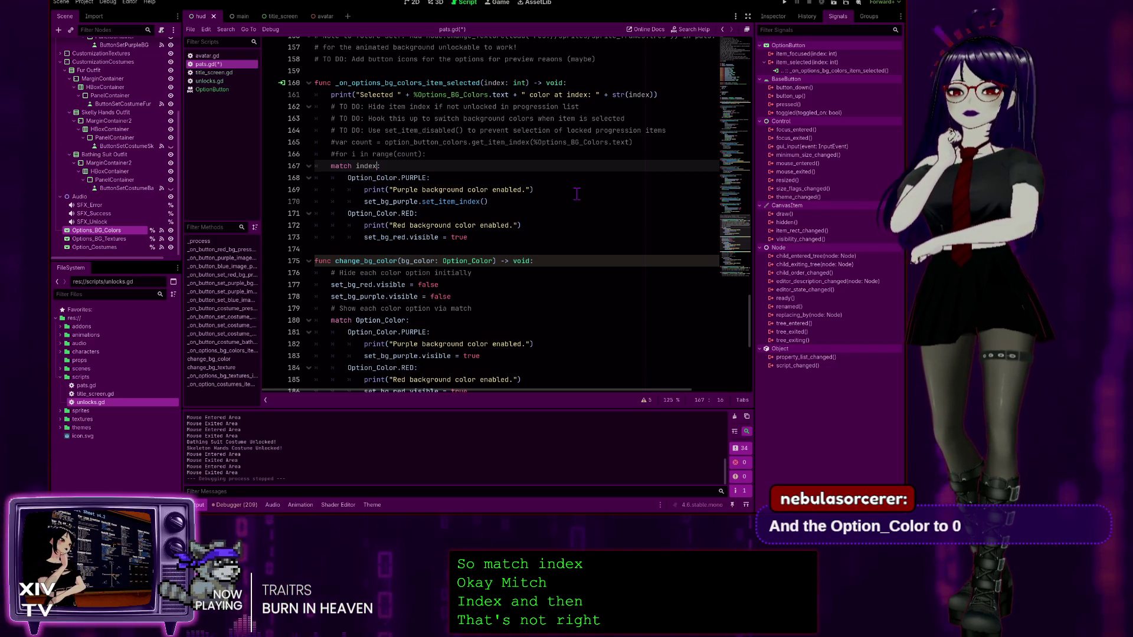
pyautogui.hotkey('ctrl', 'z')
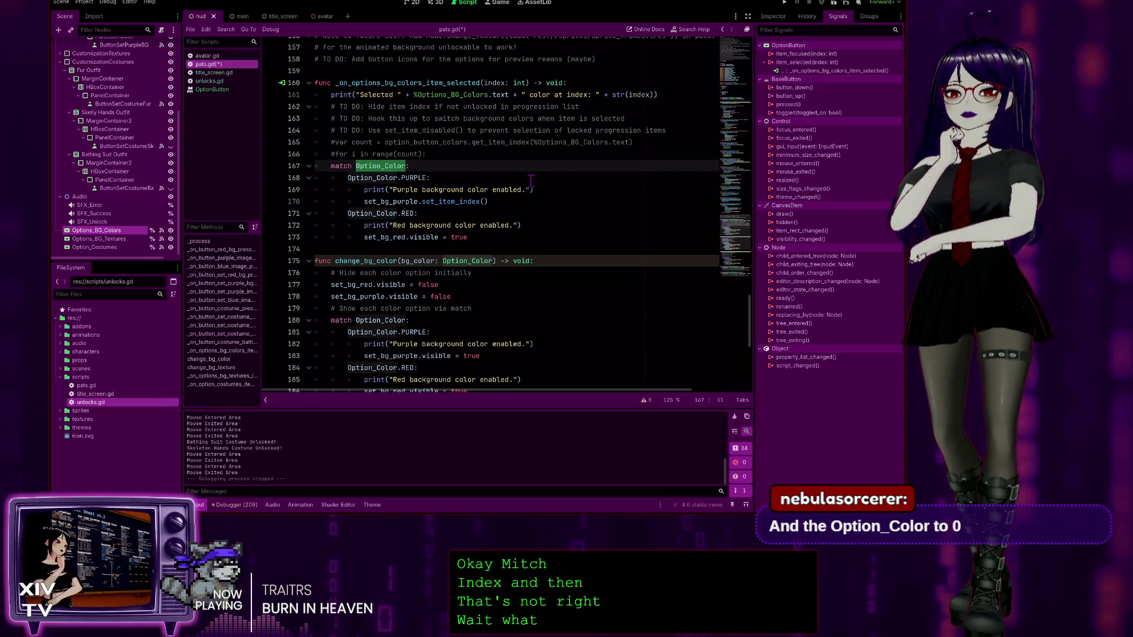
pyautogui.click(531, 181)
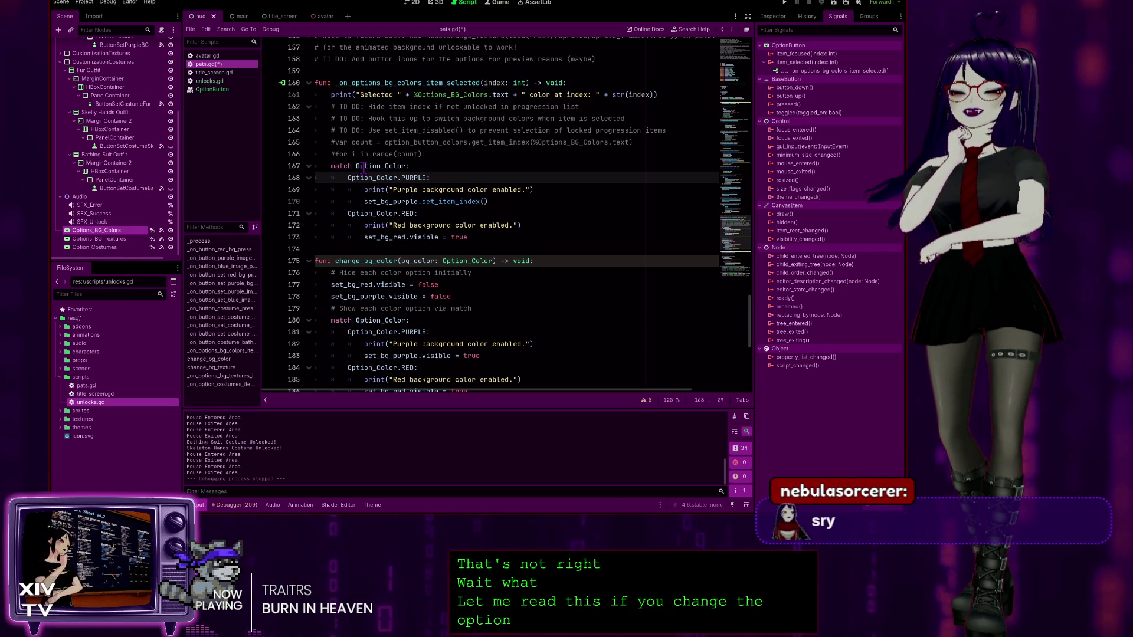
pyautogui.click(473, 190)
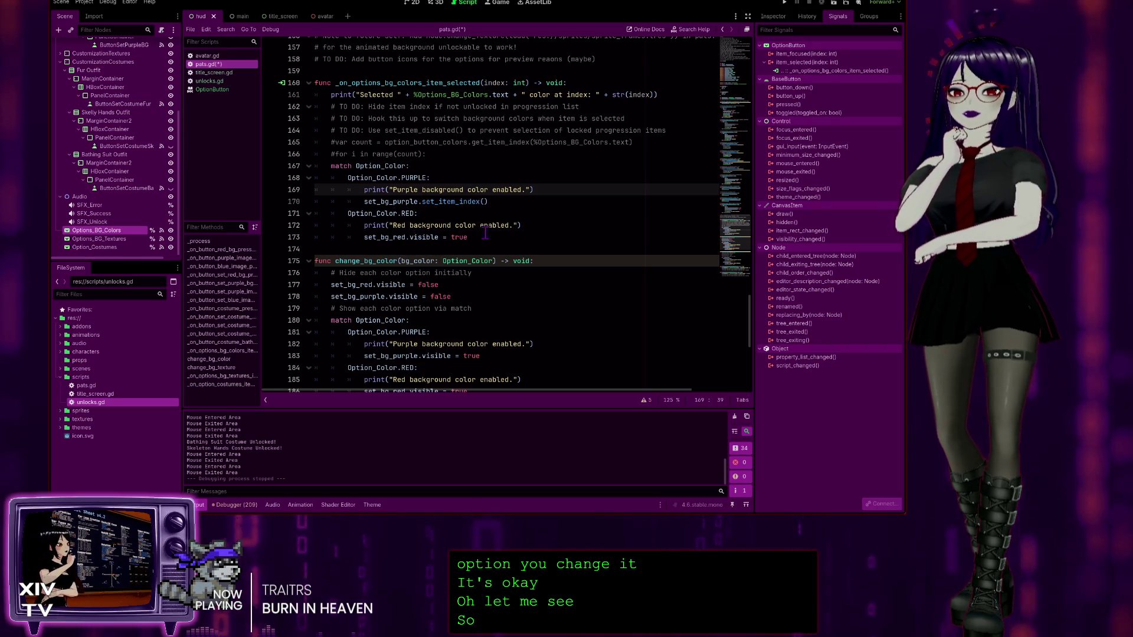
pyautogui.moveTo(467, 236); pyautogui.dragTo(409, 239)
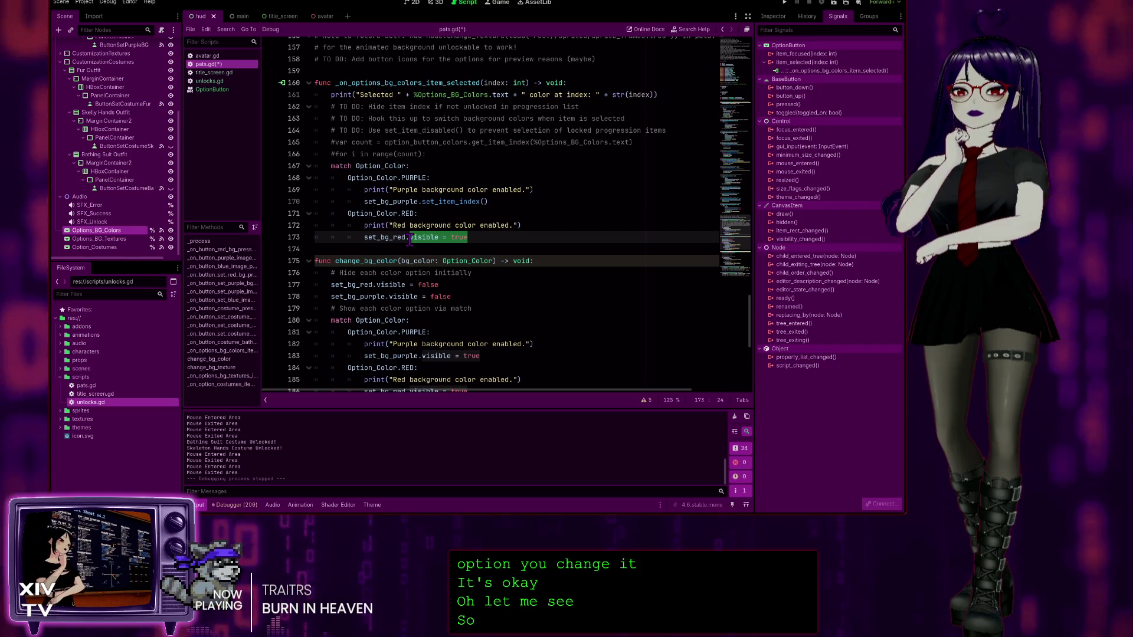
# Step: Change the RED case to set_bg_red.set_item_index() and open the OptionButton help page
pyautogui.write('set')
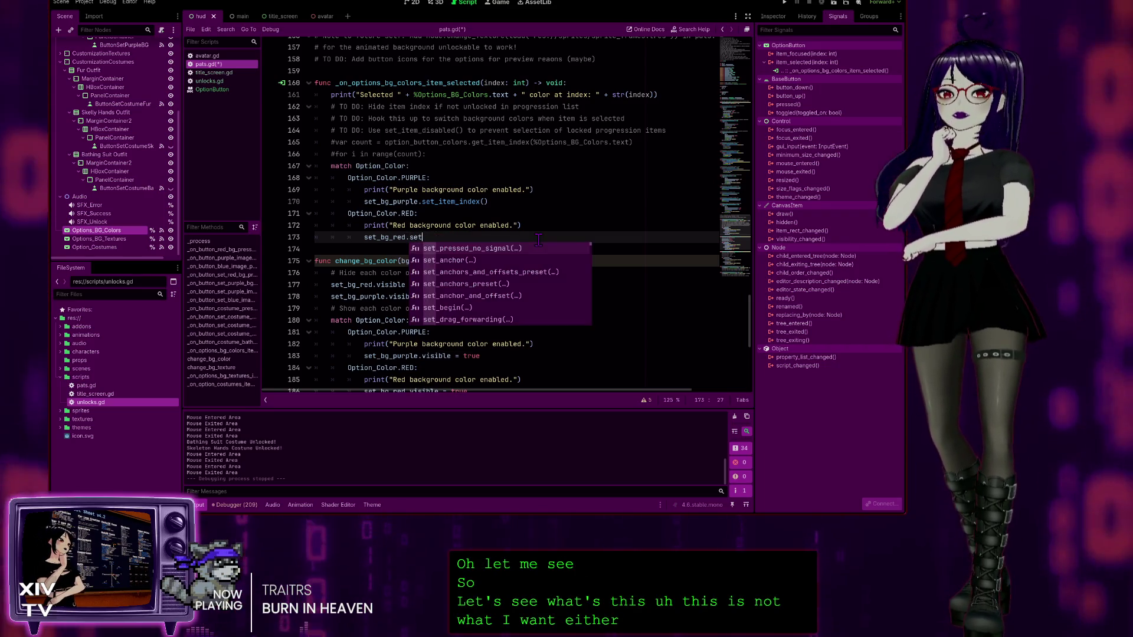
pyautogui.write('_item')
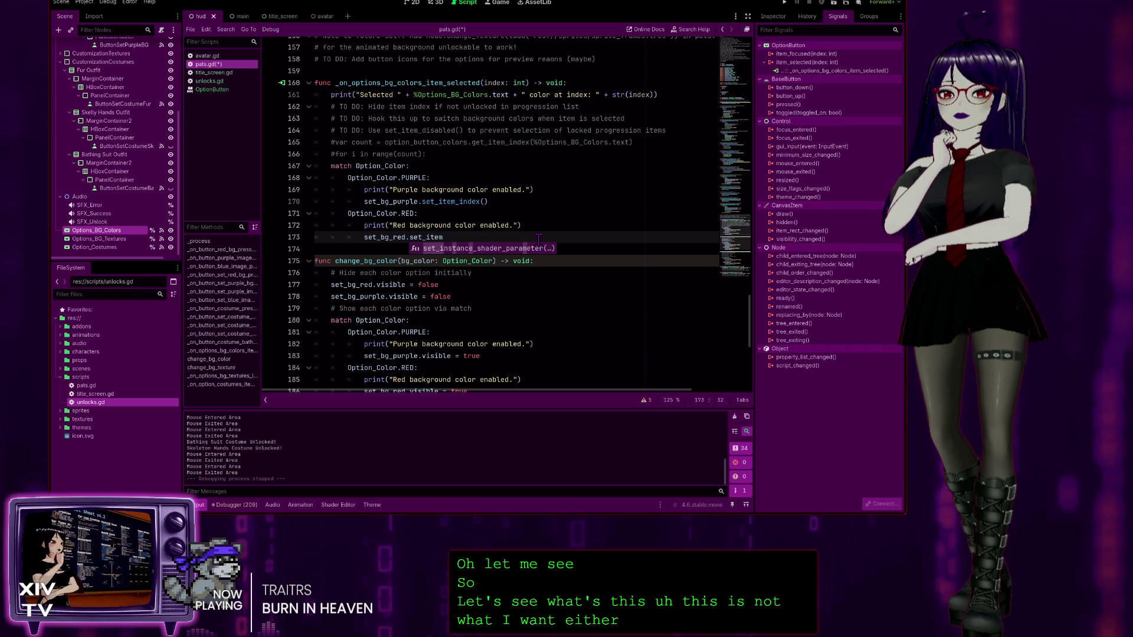
pyautogui.write(')')
pyautogui.press('BackSpace')
pyautogui.press('BackSpace')
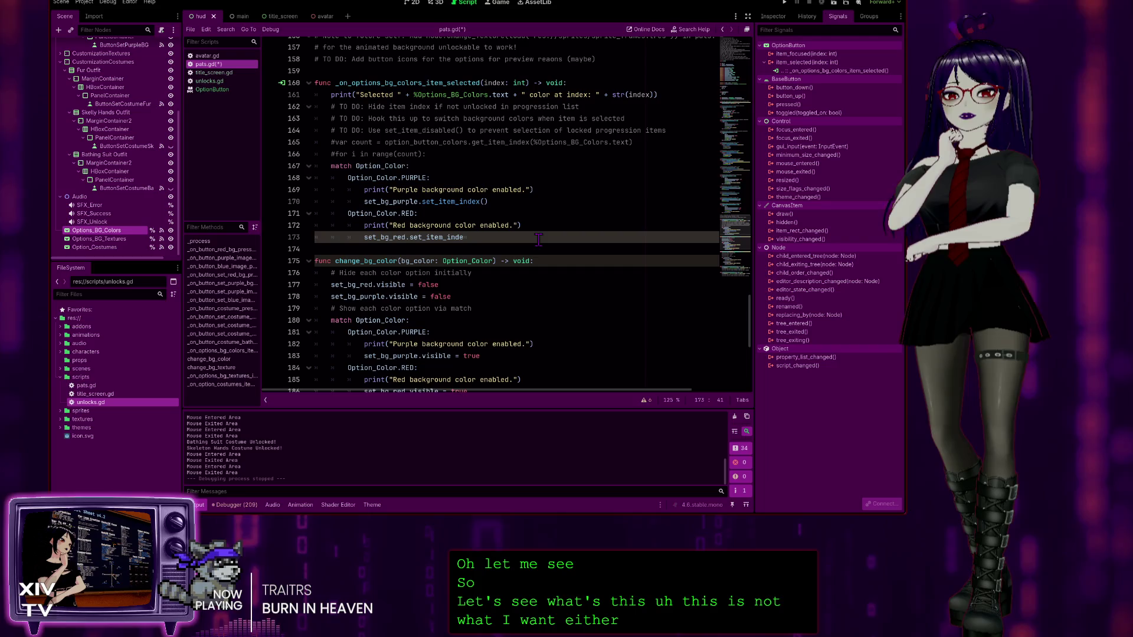
pyautogui.write('x(')
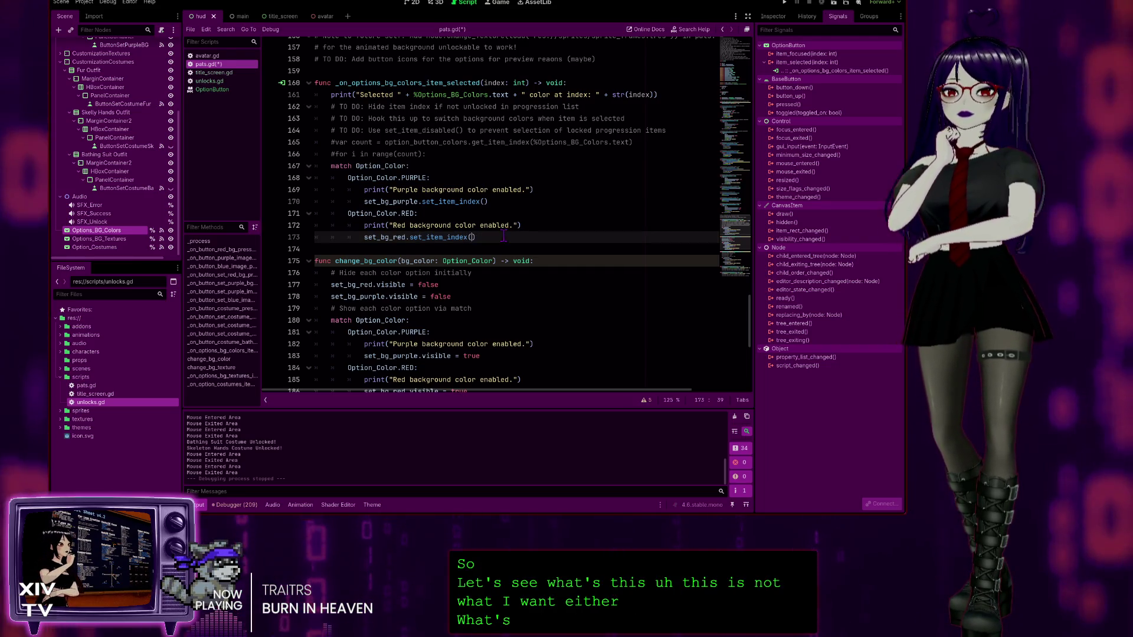
pyautogui.click(215, 90)
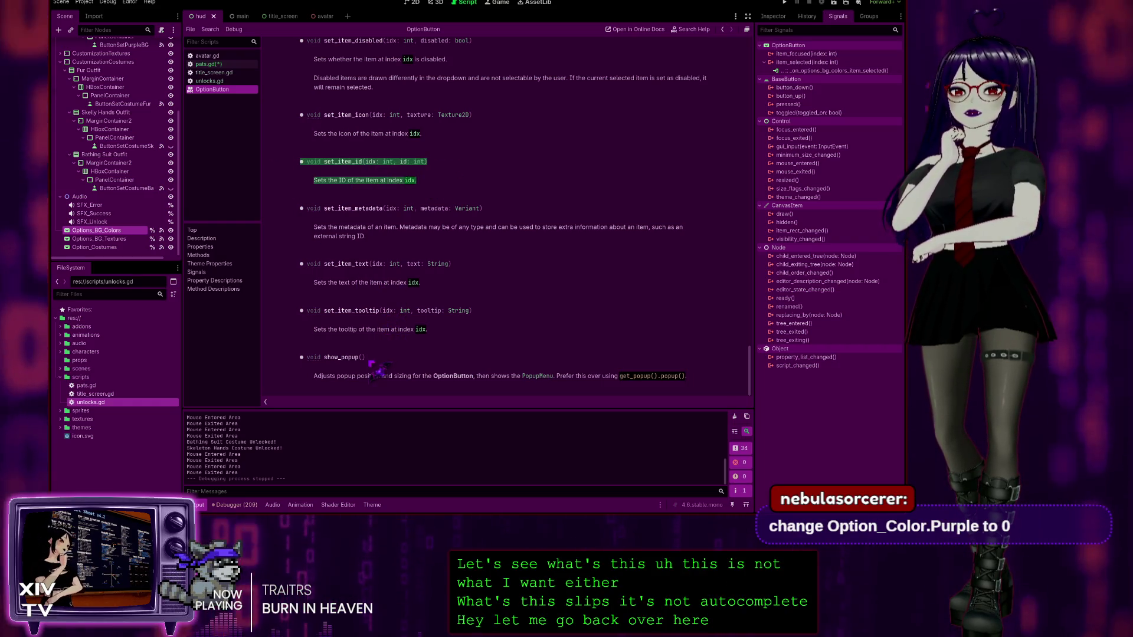
# Step: Read the OptionButton docs for select() and get_selectable_item, then switch back to pats.gd
pyautogui.scroll(2, 375, 334)
pyautogui.scroll(4, 374, 334)
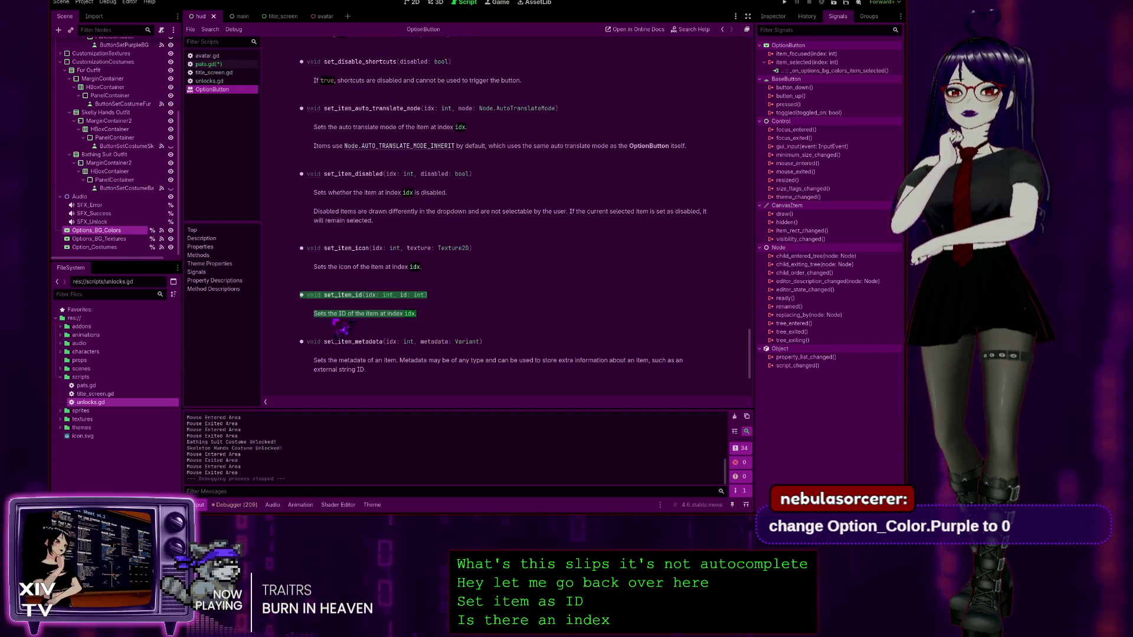
pyautogui.click(416, 322)
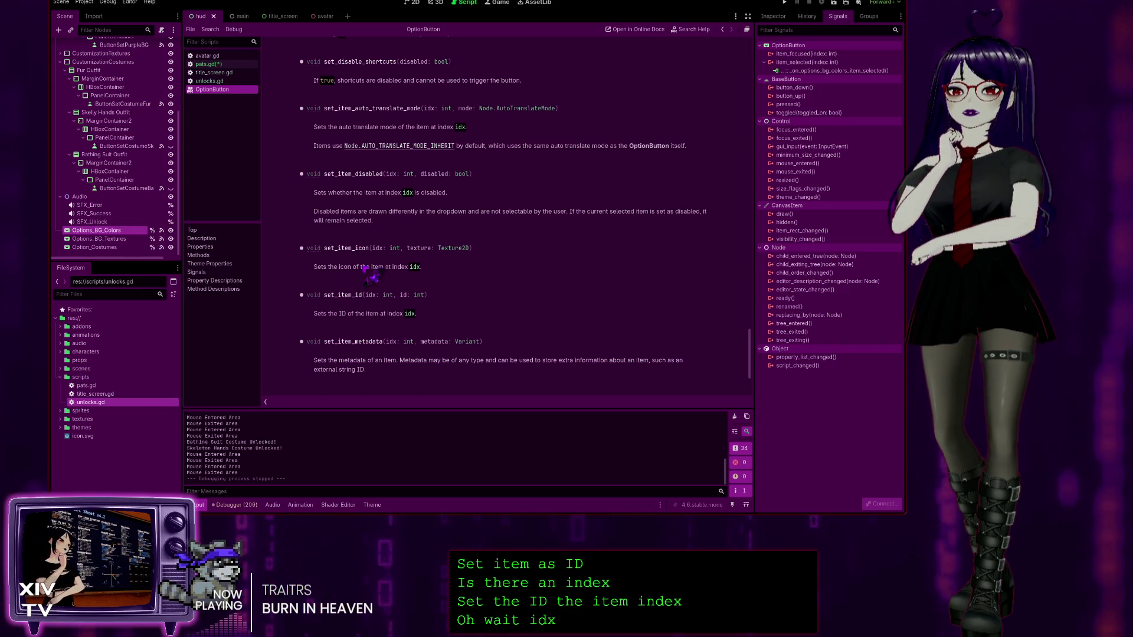
pyautogui.scroll(3, 401, 277)
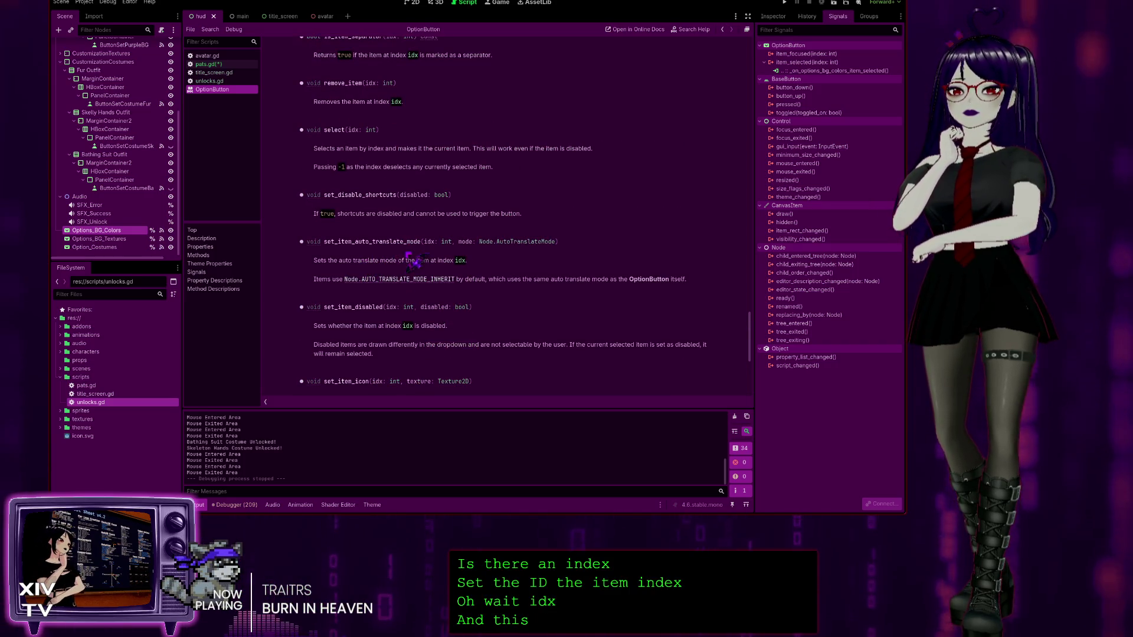
pyautogui.scroll(1, 408, 260)
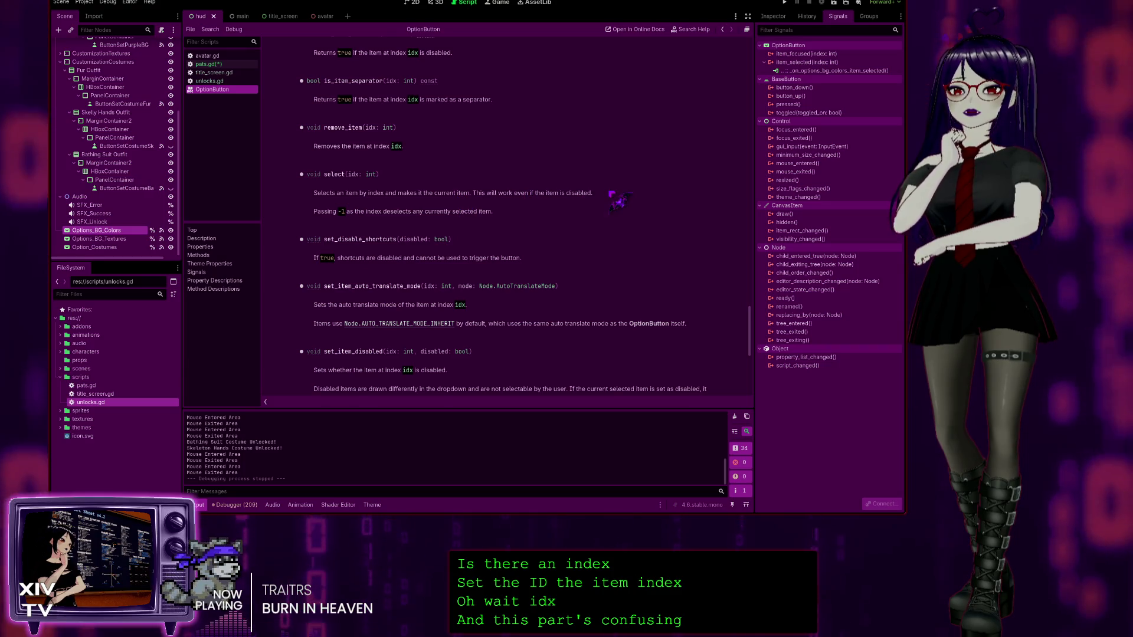
pyautogui.tripleClick(290, 193)
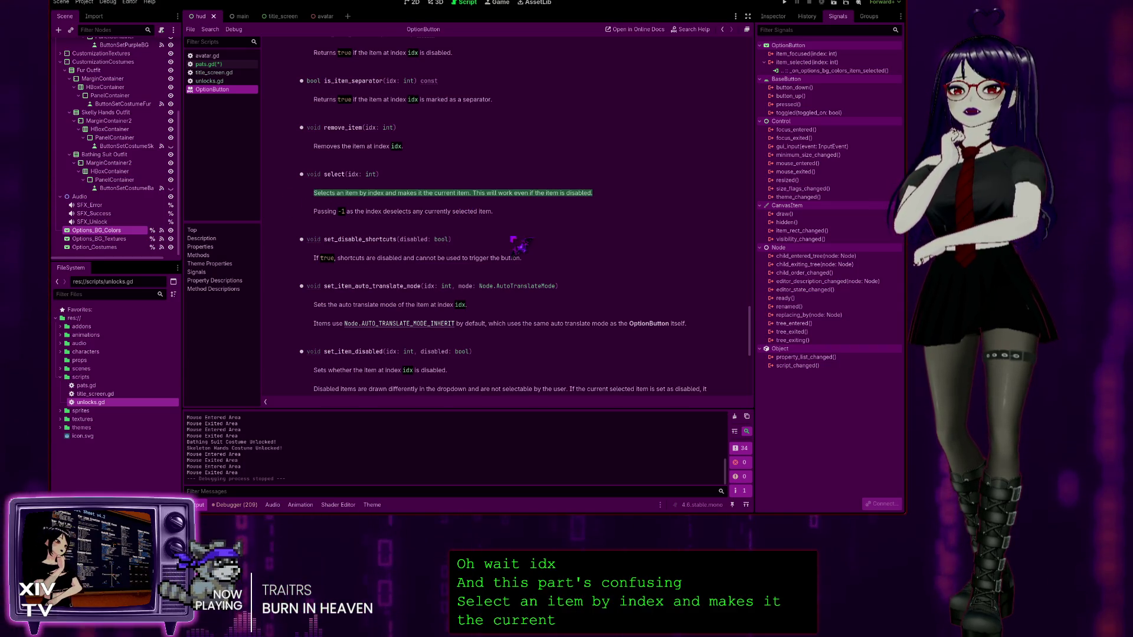
pyautogui.scroll(1, 389, 271)
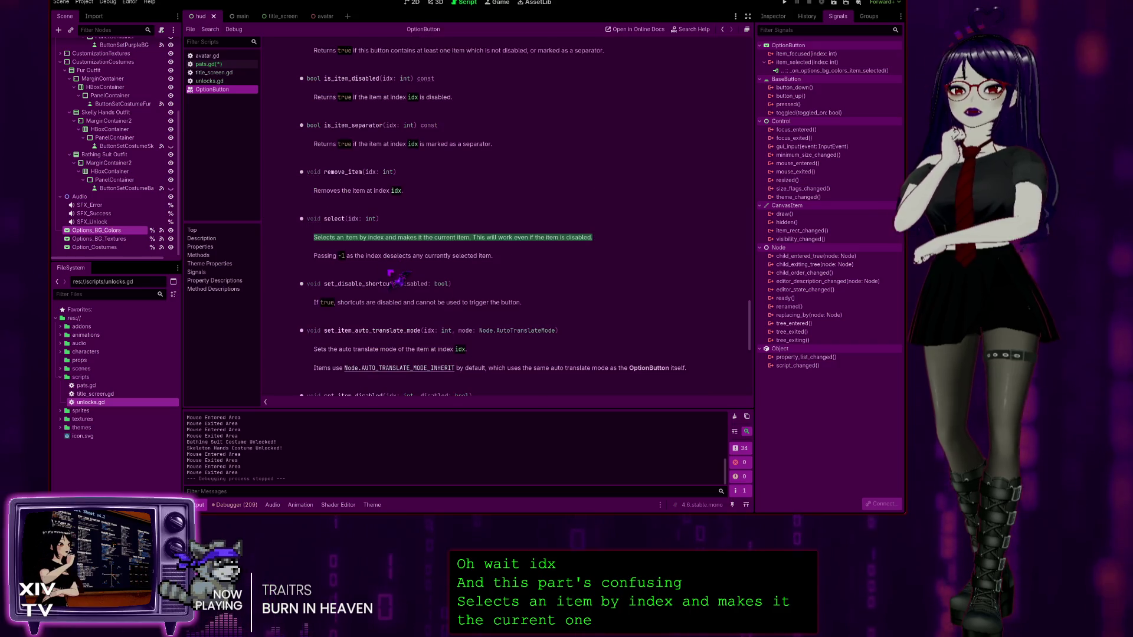
pyautogui.scroll(1, 437, 247)
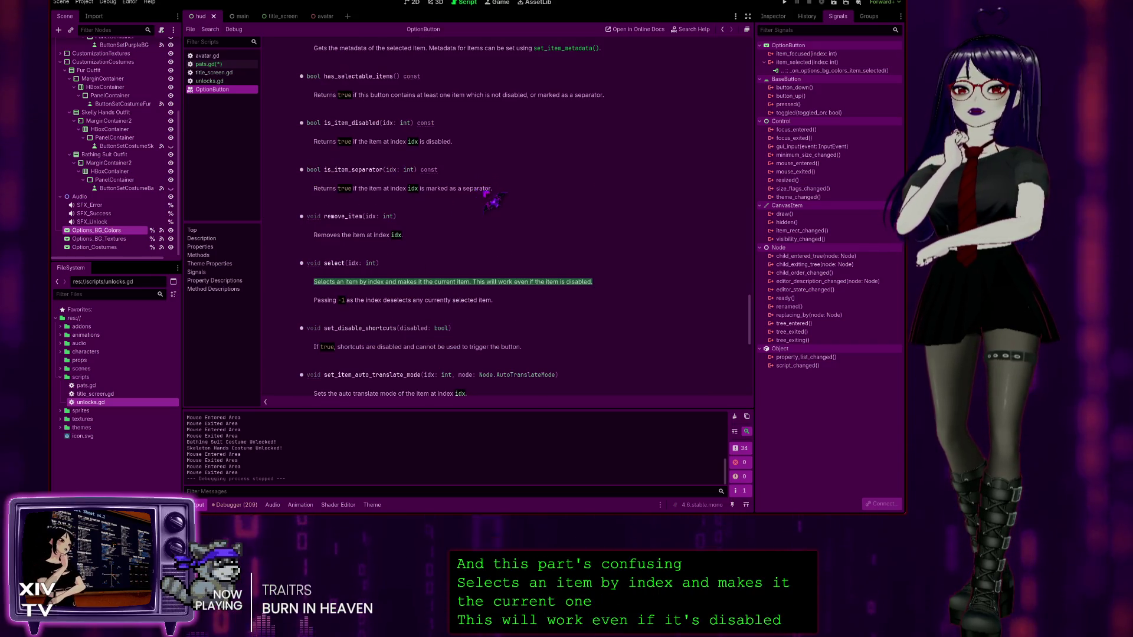
pyautogui.scroll(1, 484, 207)
pyautogui.scroll(1, 493, 201)
pyautogui.scroll(2, 383, 188)
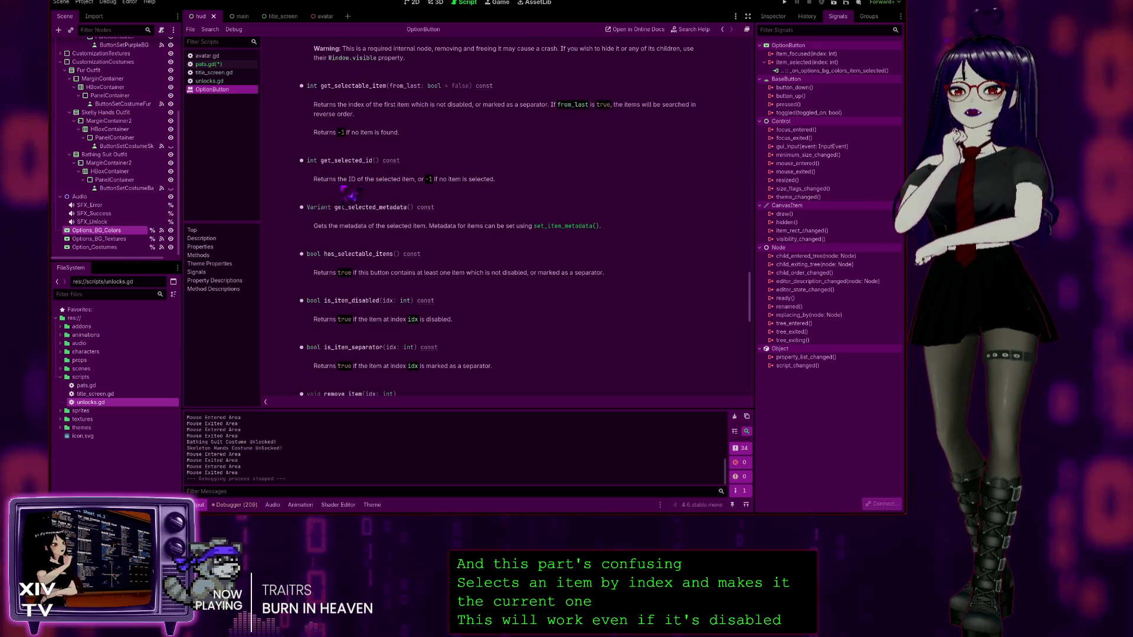
pyautogui.scroll(3, 478, 192)
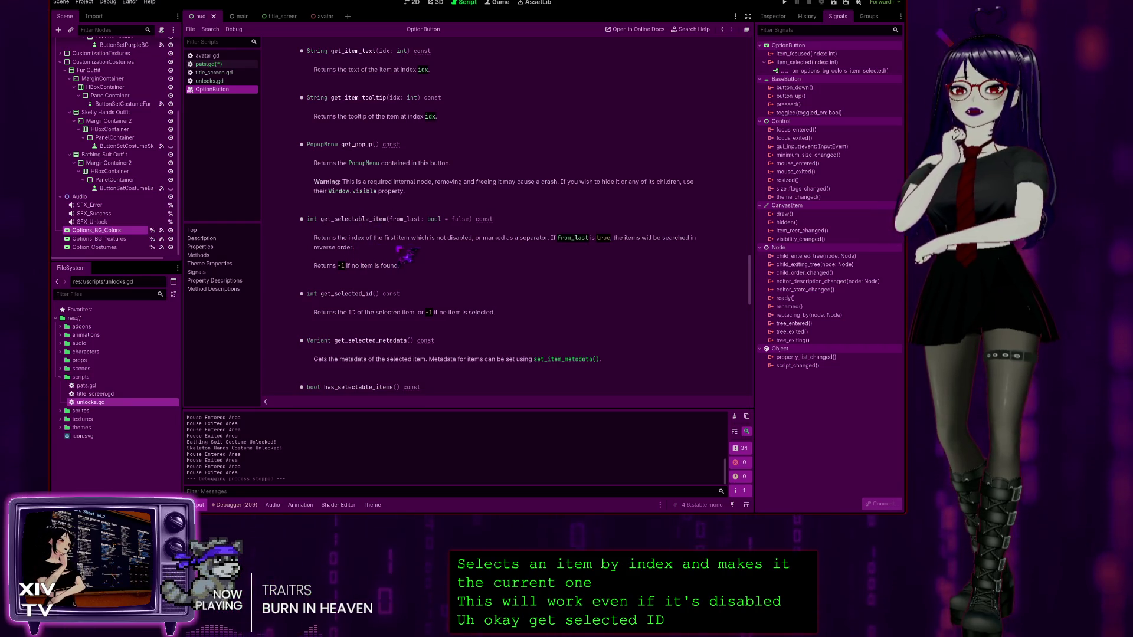
pyautogui.tripleClick(437, 251)
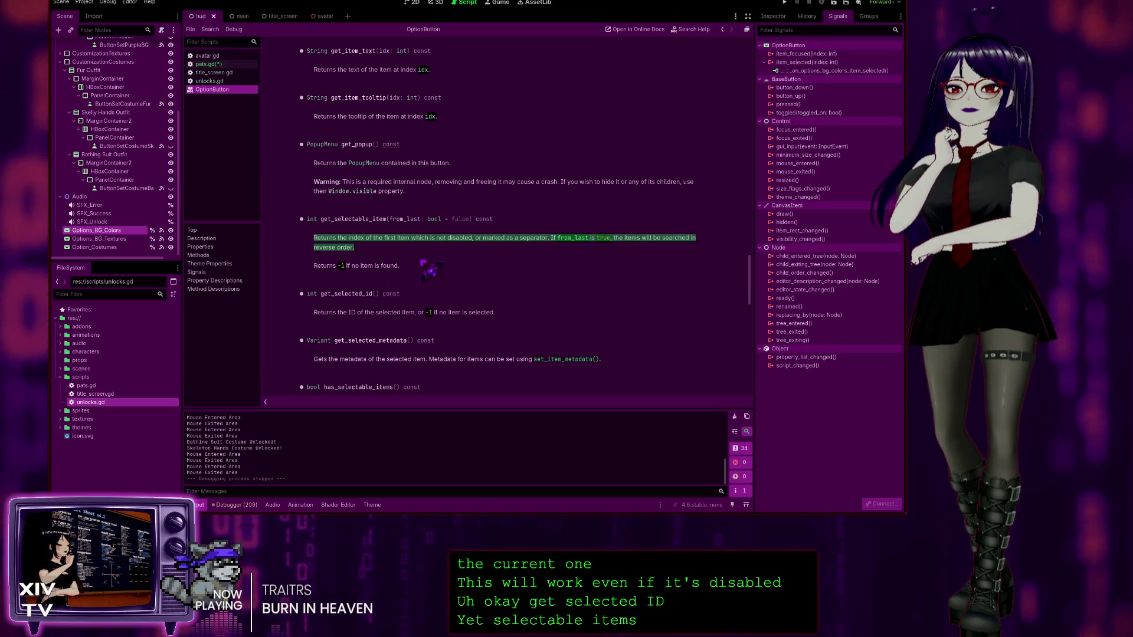
pyautogui.scroll(1, 437, 272)
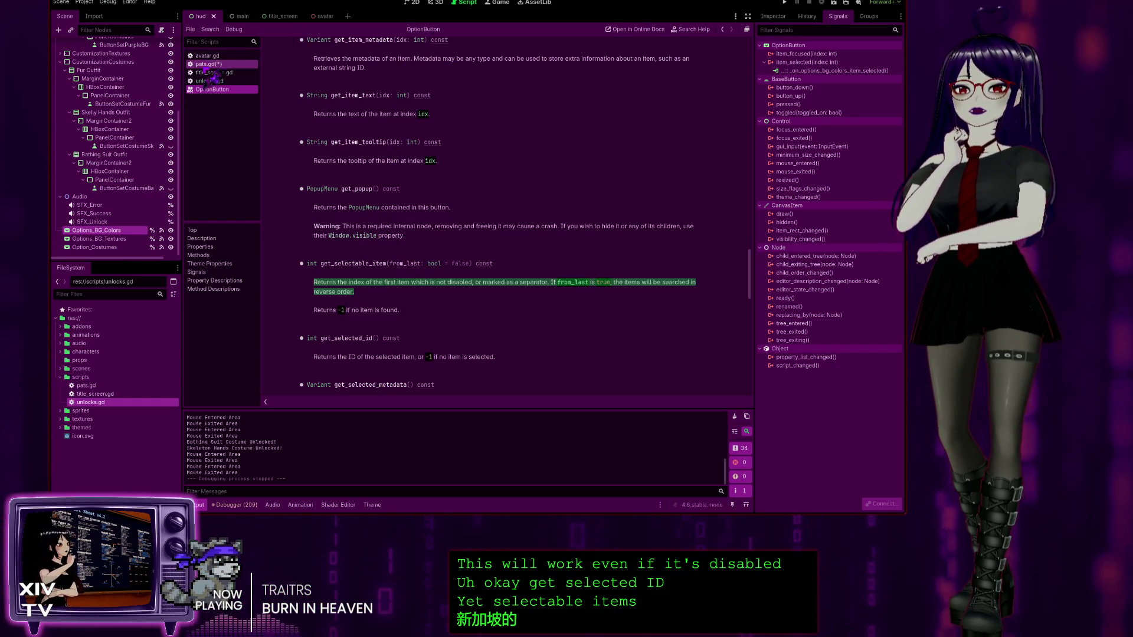
pyautogui.click(206, 64)
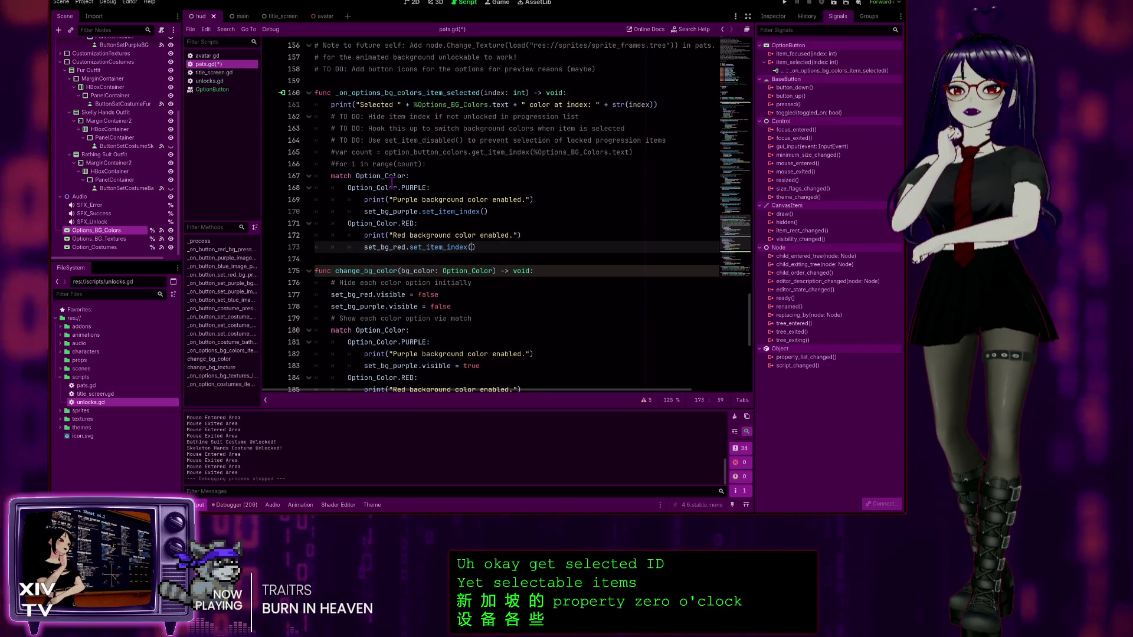
# Step: Undo a botched edit to the PURPLE case, then relabel the Option_Color.RED case as 1
pyautogui.click(399, 223)
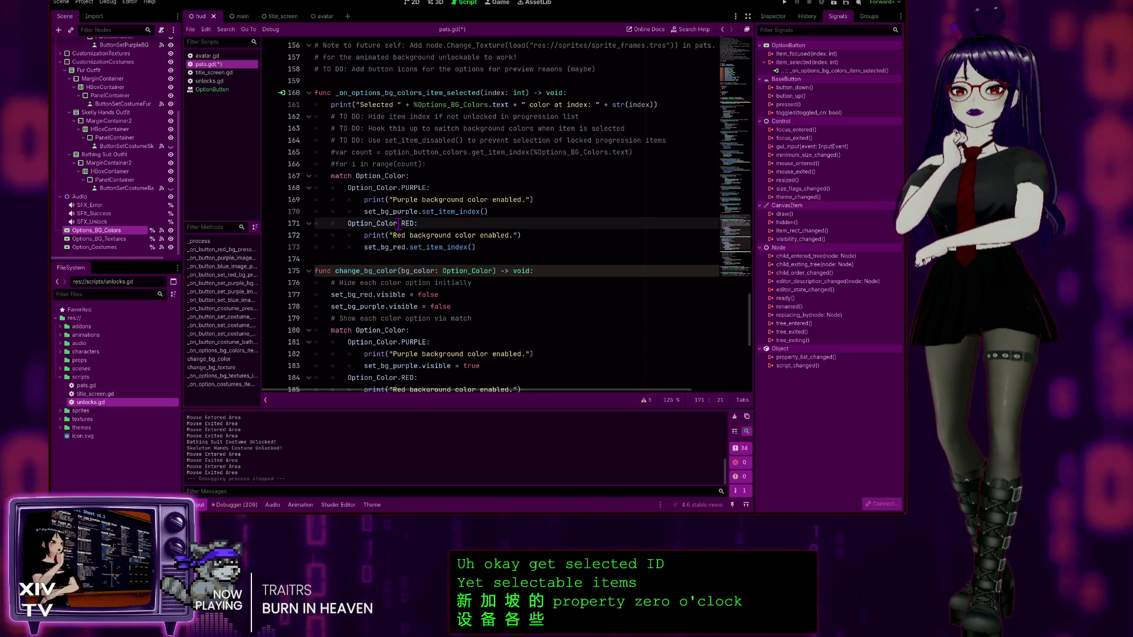
pyautogui.click(430, 187)
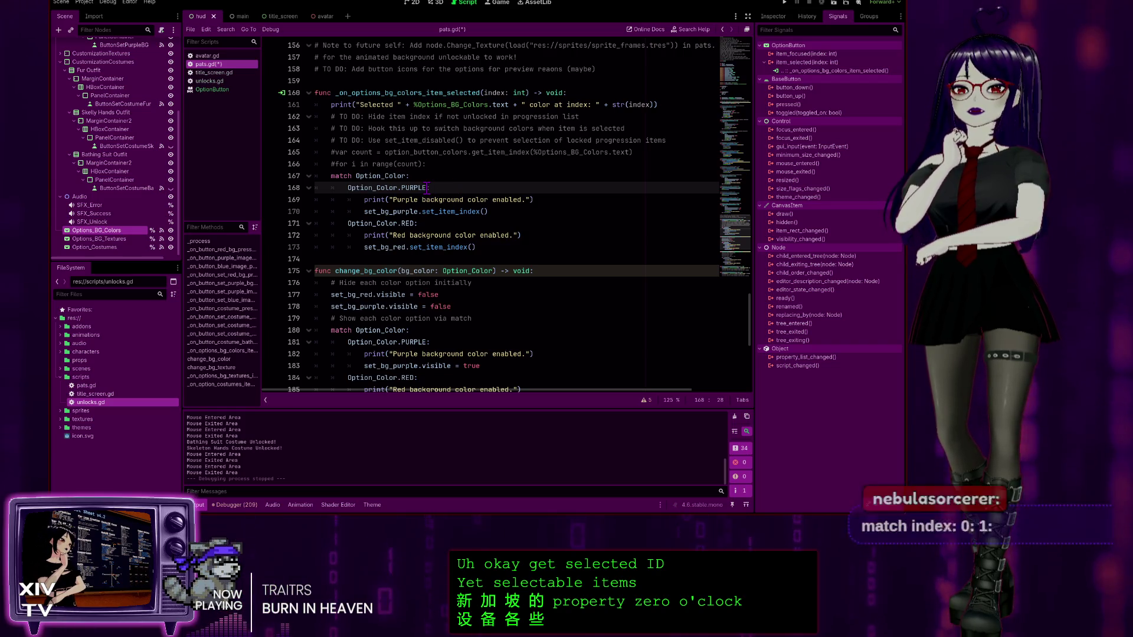
pyautogui.moveTo(427, 187); pyautogui.dragTo(356, 189)
pyautogui.press('End')
pyautogui.press('BackSpace')
pyautogui.write('0')
pyautogui.press('Delete')
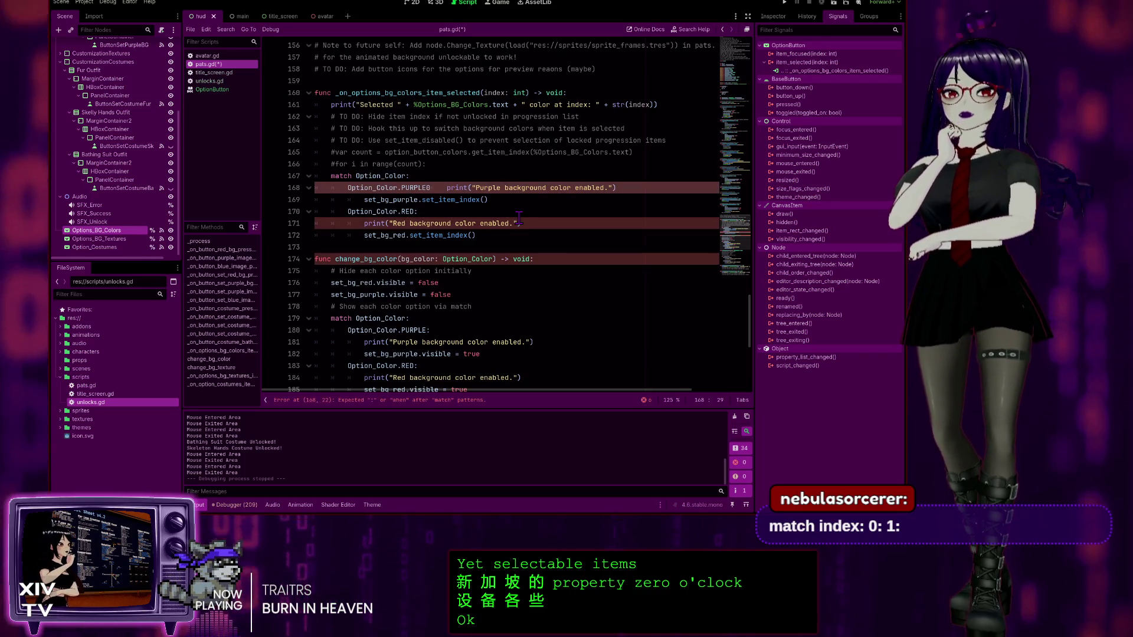
pyautogui.hotkey('ctrl', 'z')
pyautogui.hotkey('ctrl', 'z')
pyautogui.hotkey('ctrl', 'z')
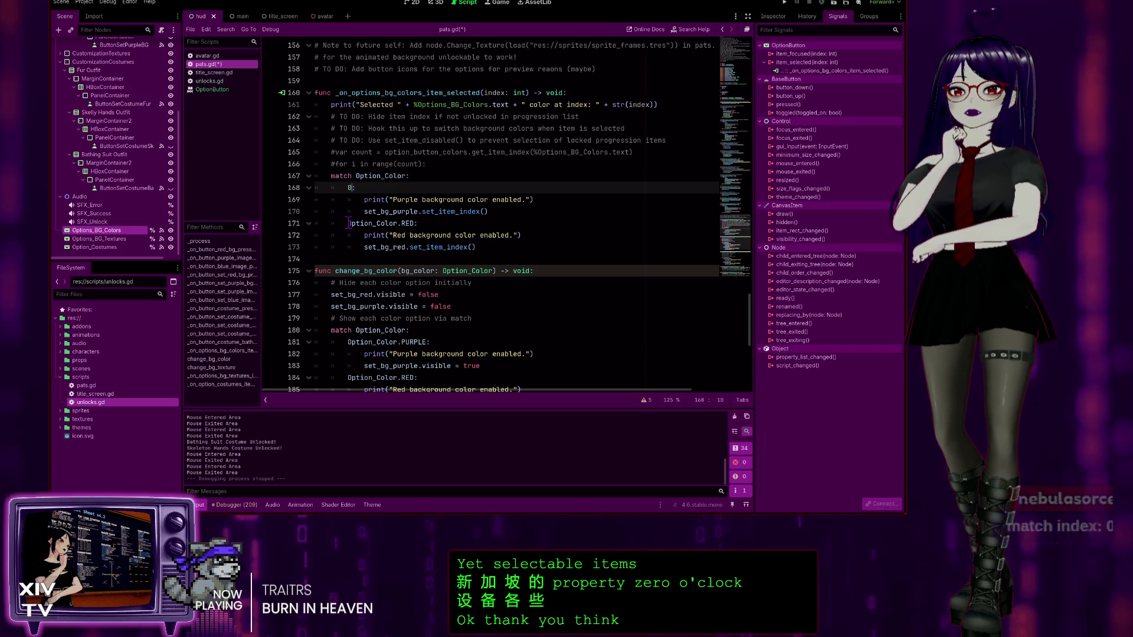
pyautogui.moveTo(346, 223); pyautogui.dragTo(418, 223)
pyautogui.write('1:')
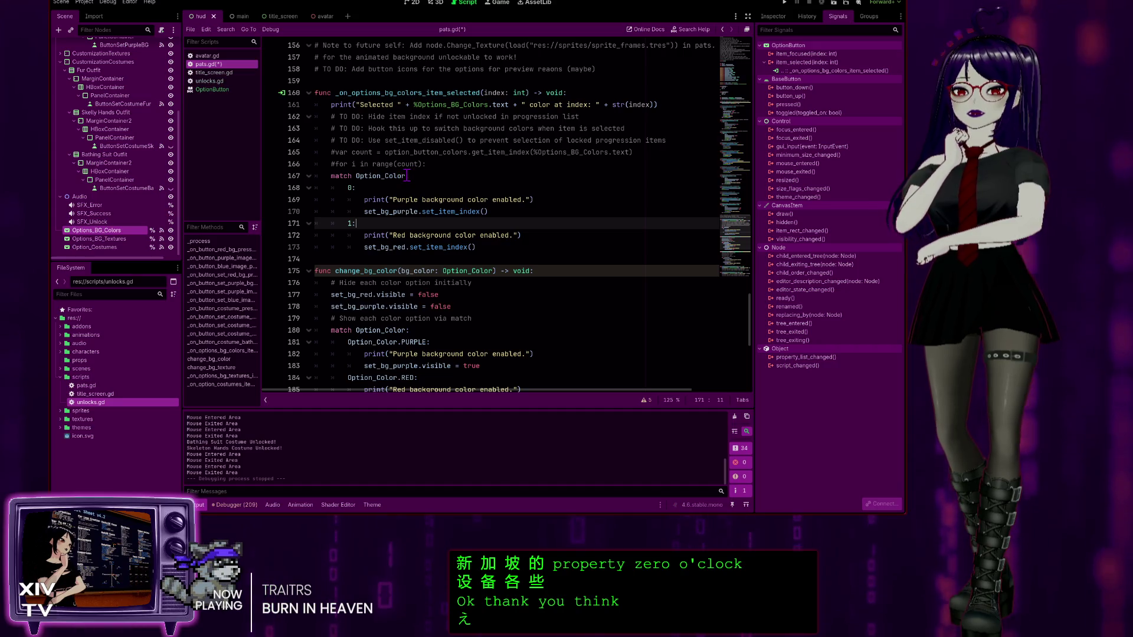
# Step: Make the handler match on index instead of Option_Color, then run the project
pyautogui.moveTo(407, 175); pyautogui.dragTo(356, 176)
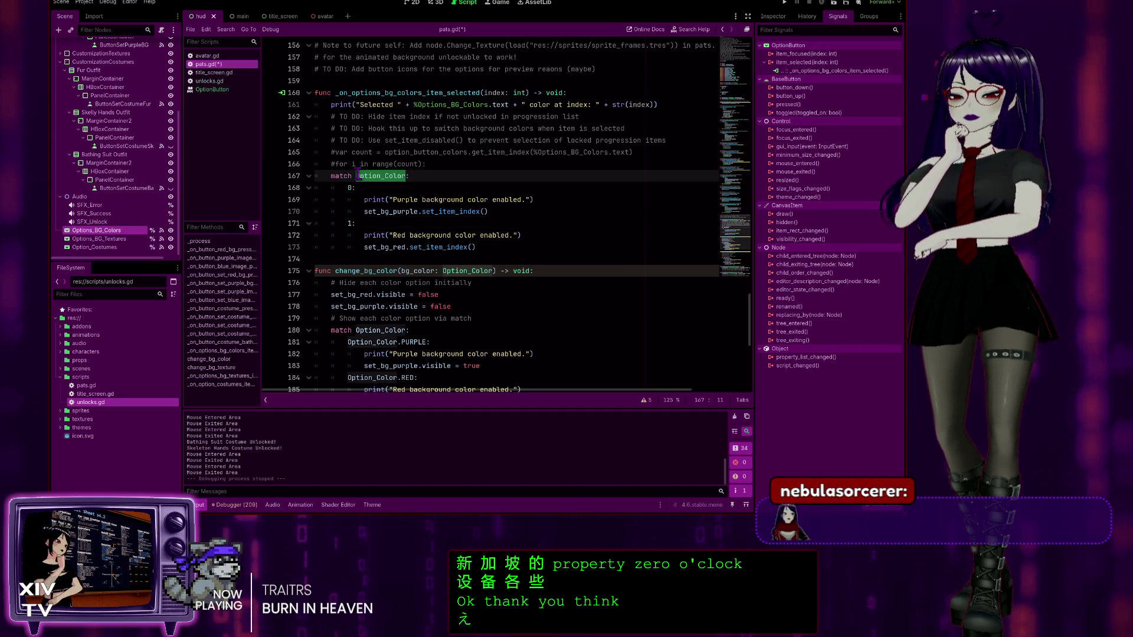
pyautogui.write('index:')
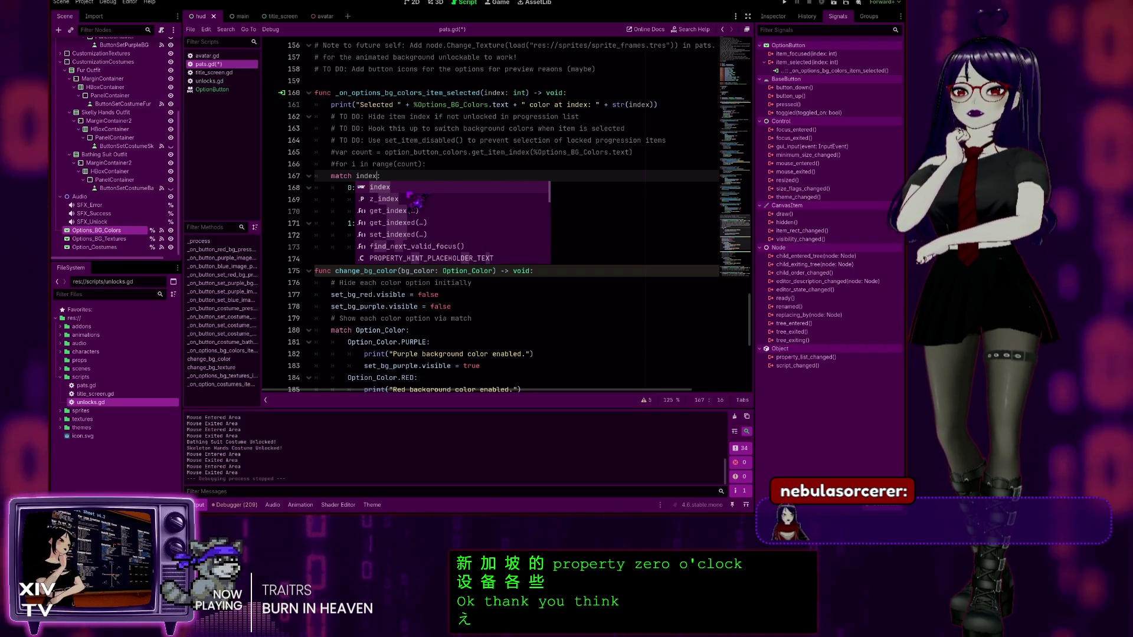
pyautogui.click(397, 188)
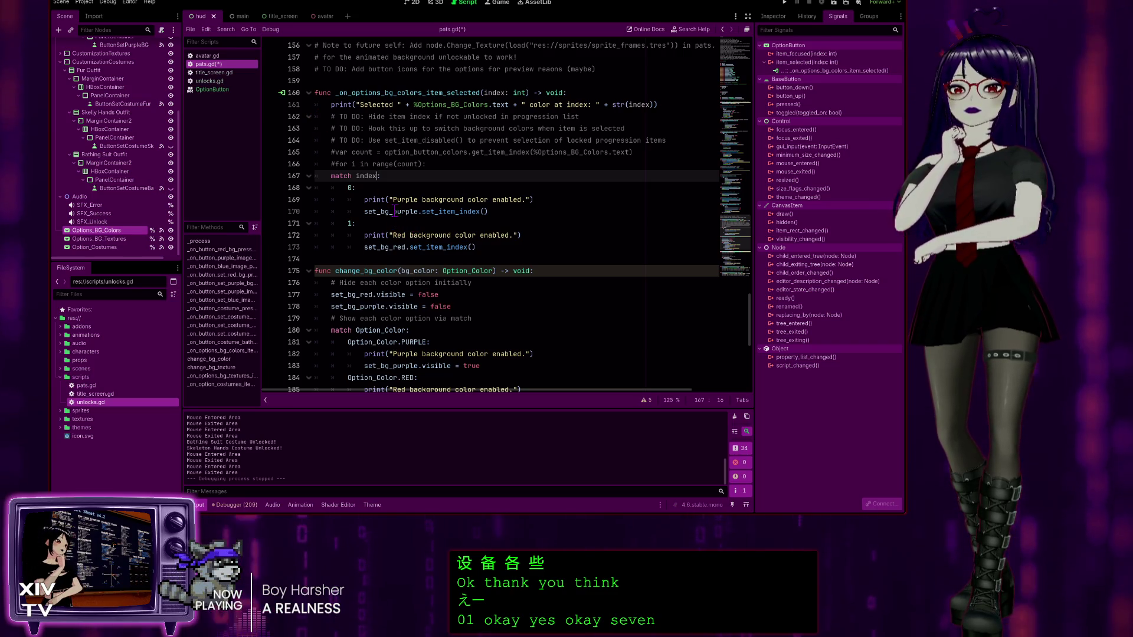
pyautogui.scroll(-1, 401, 213)
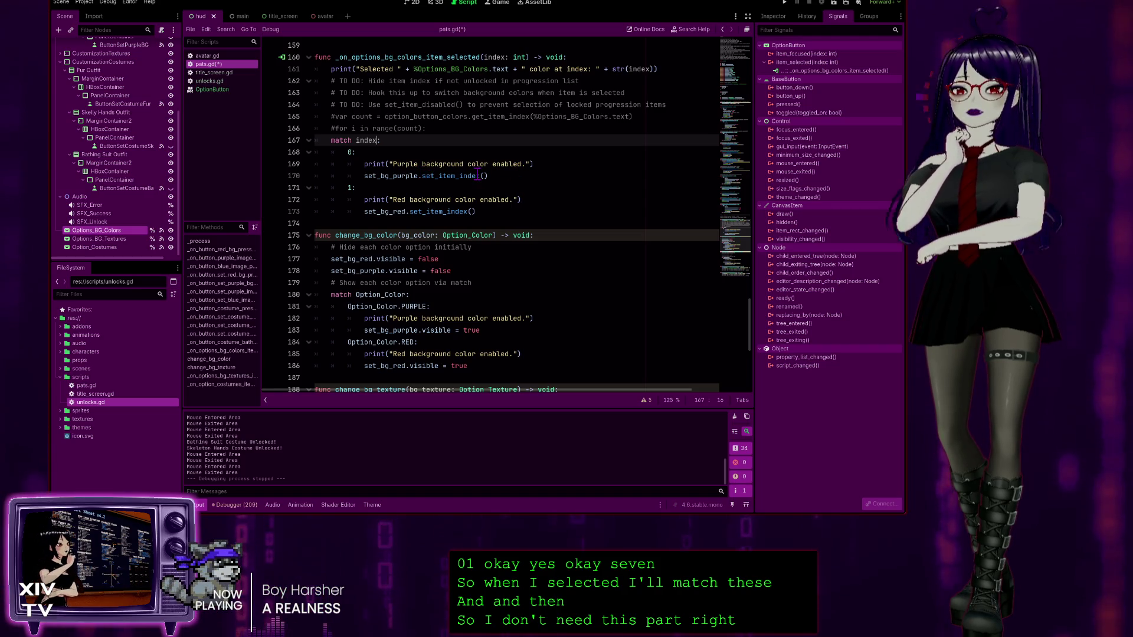
pyautogui.click(452, 176)
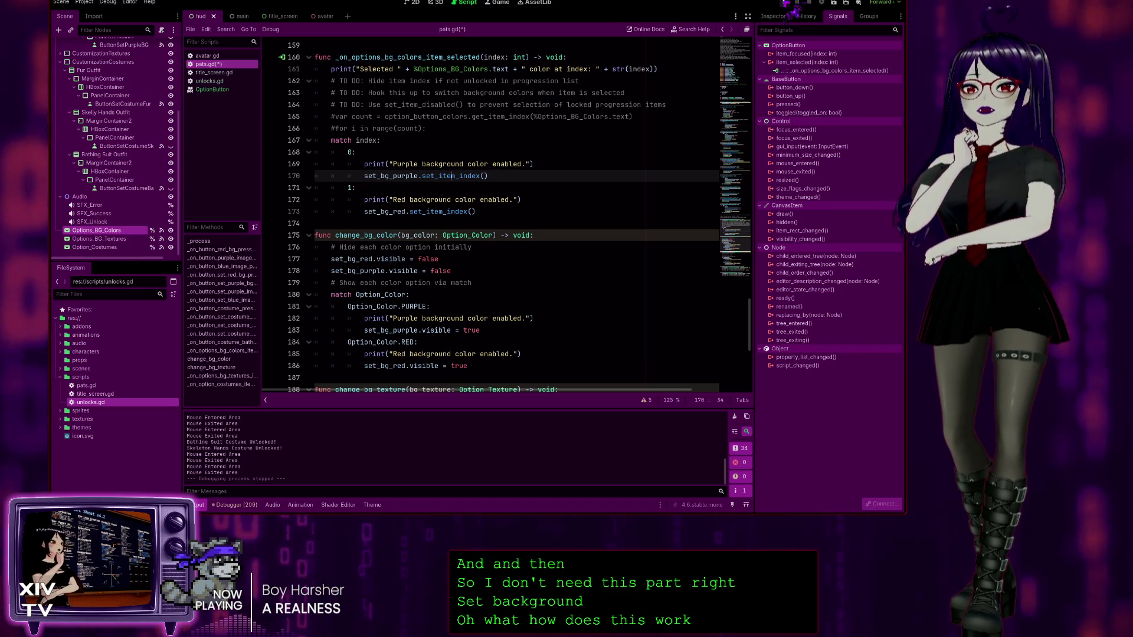
pyautogui.click(785, 3)
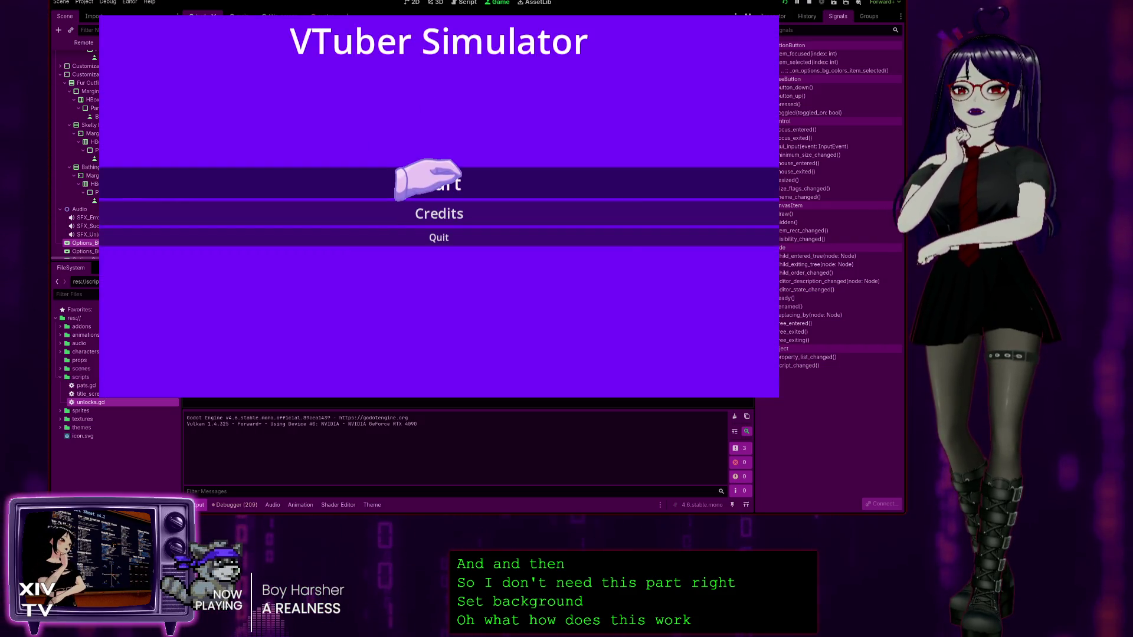
# Step: Start the game and pick Red Background from the colour dropdown, reproducing the set_item_index error
pyautogui.click(422, 180)
pyautogui.click(177, 82)
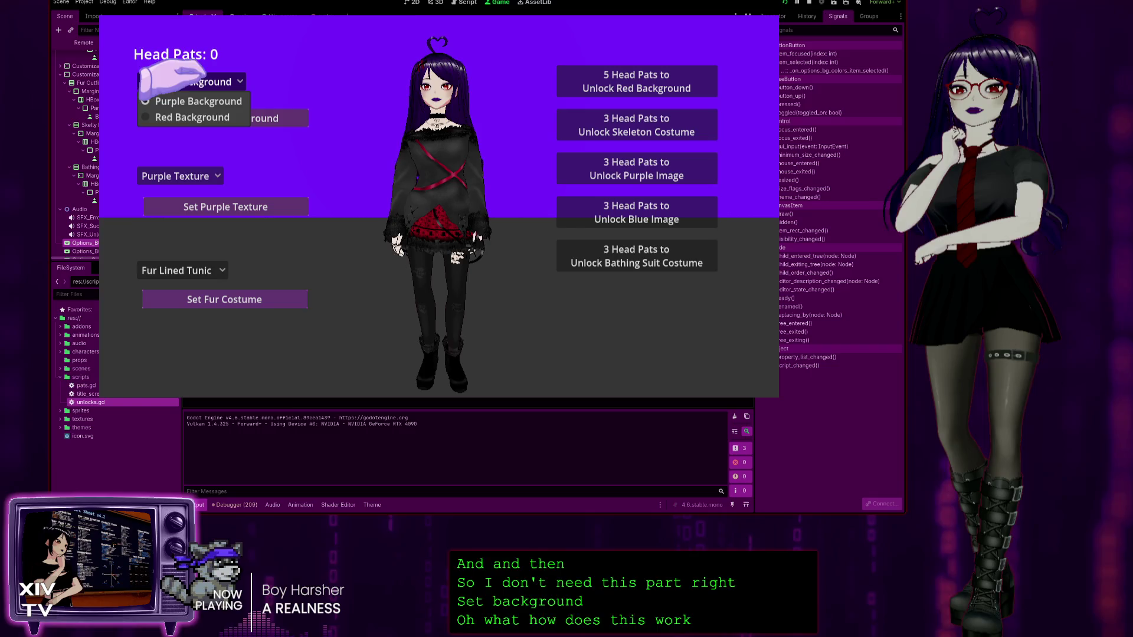
pyautogui.click(180, 116)
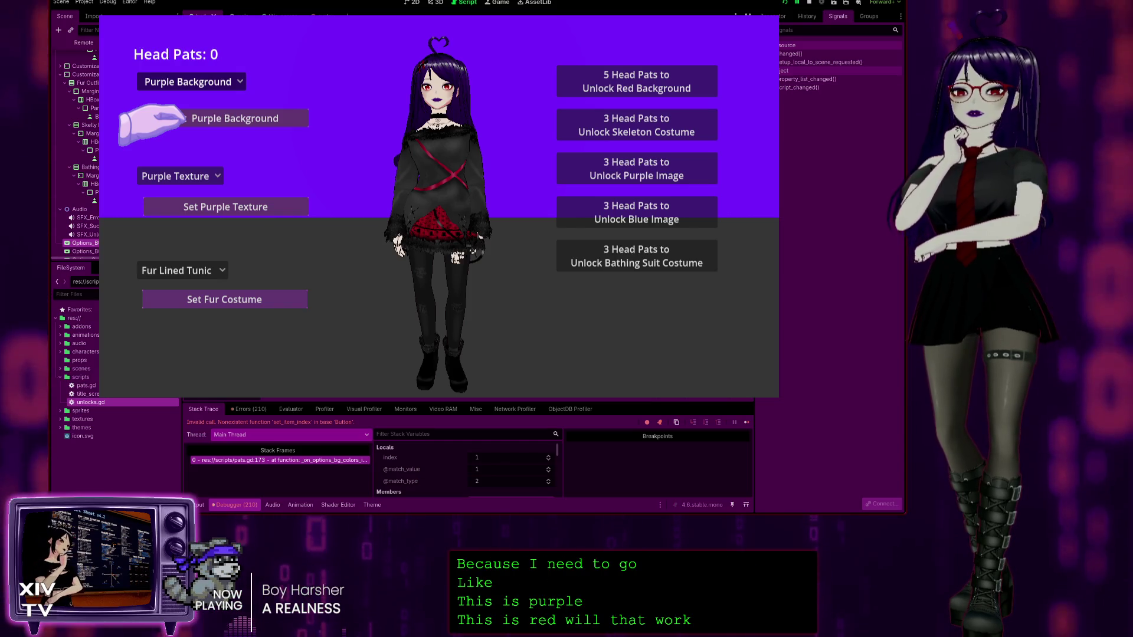
# Step: Restart the game and try the background dropdown, choosing Red and Purple and applying purple
pyautogui.press('F8')
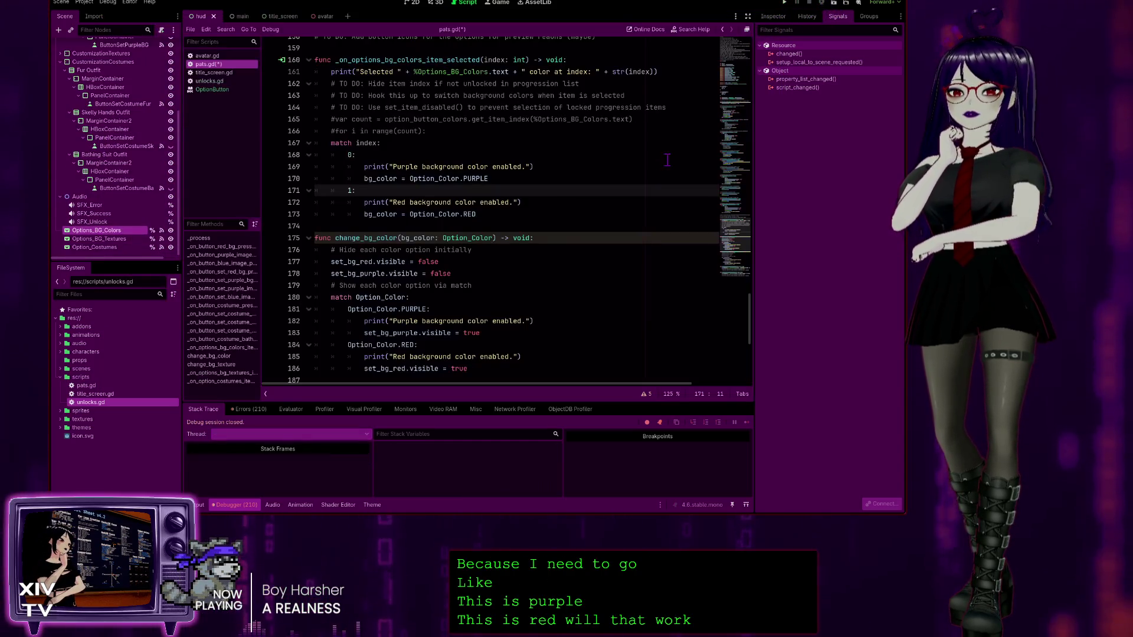
pyautogui.press('F5')
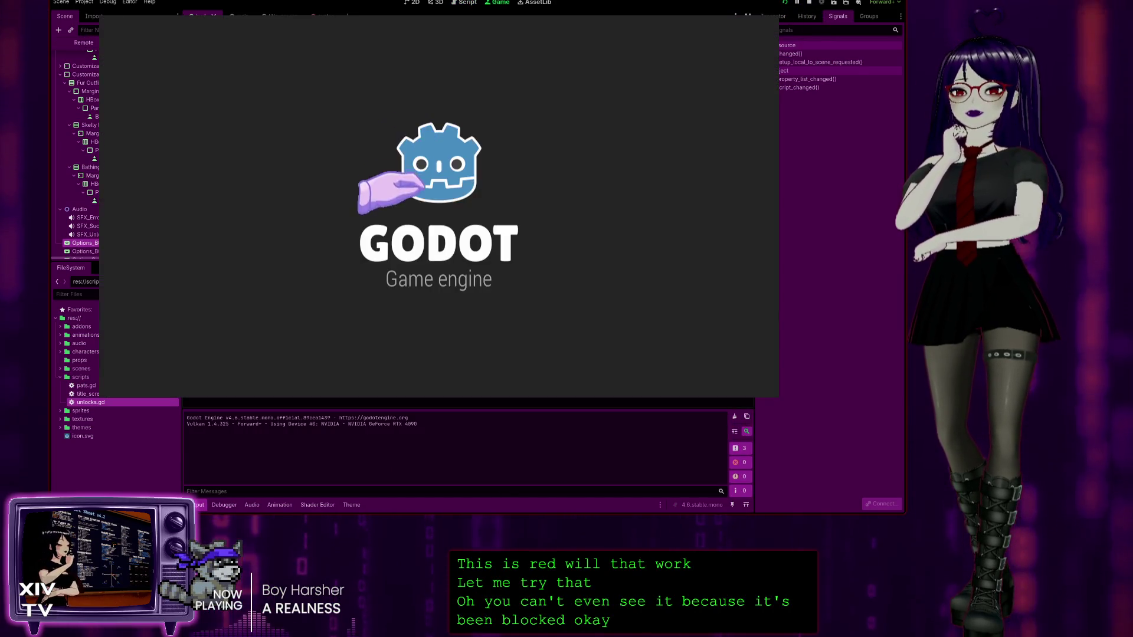
pyautogui.click(430, 182)
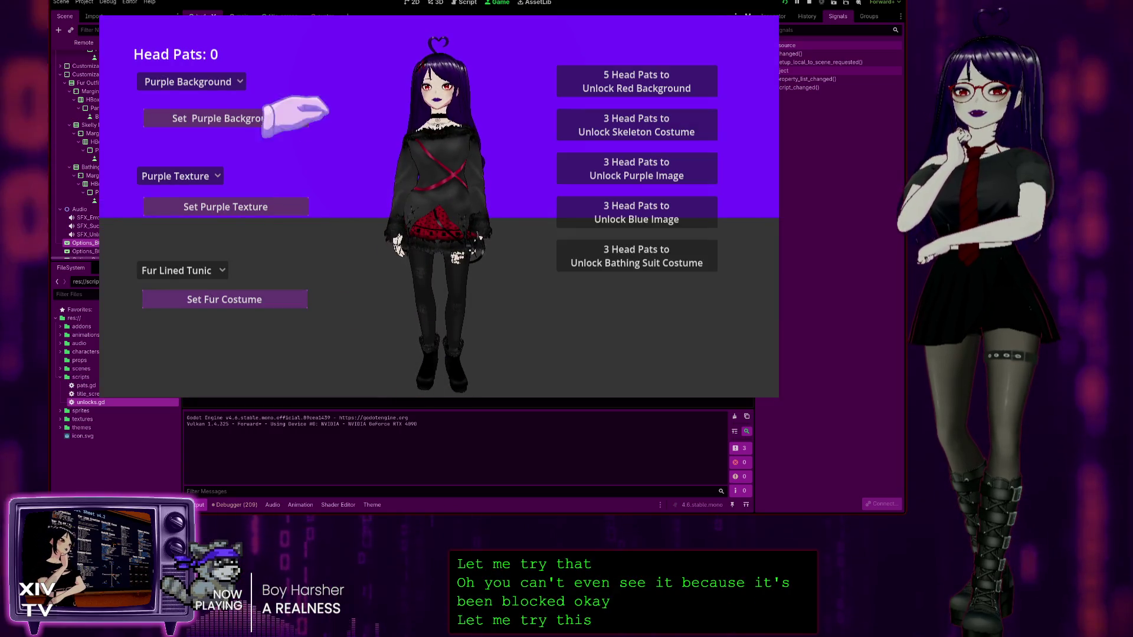
pyautogui.click(177, 82)
pyautogui.click(174, 112)
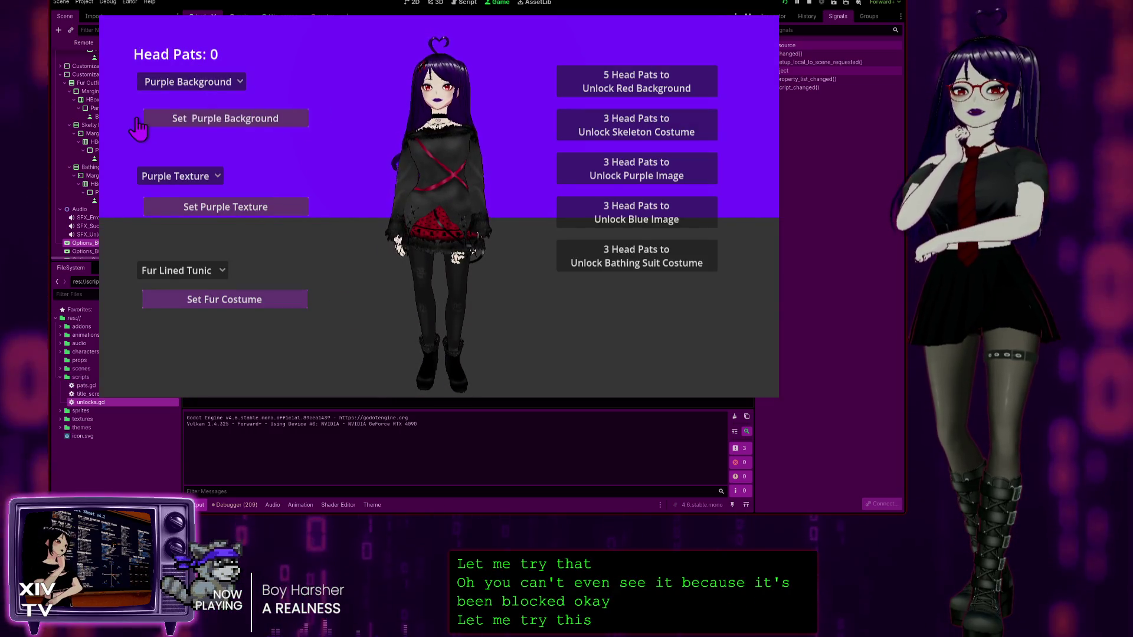
pyautogui.click(177, 82)
pyautogui.click(194, 116)
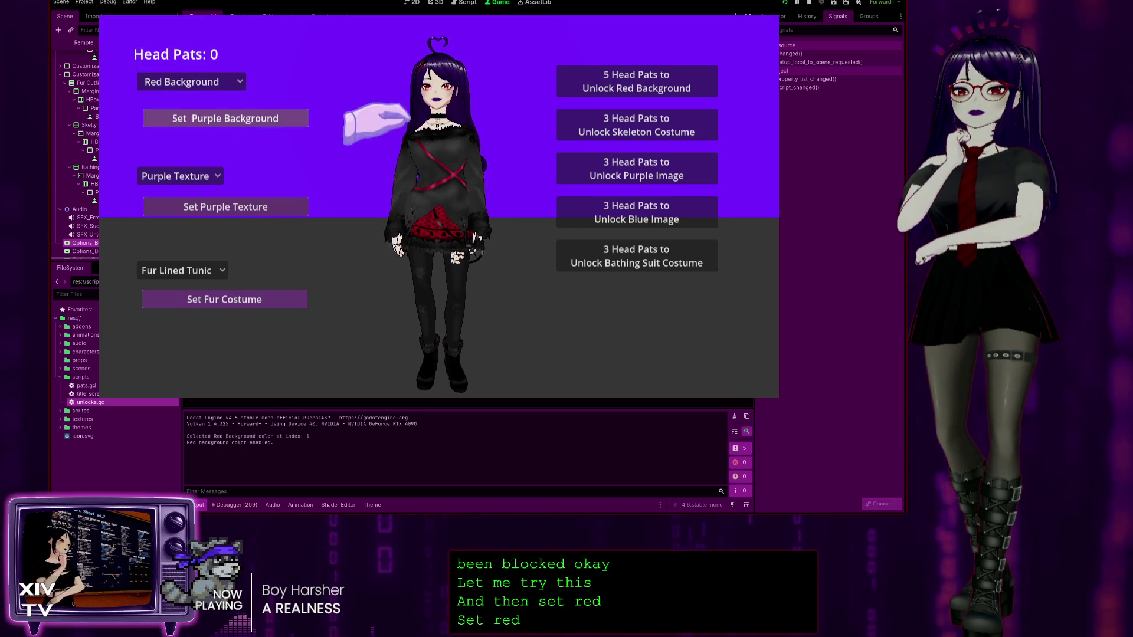
pyautogui.click(204, 81)
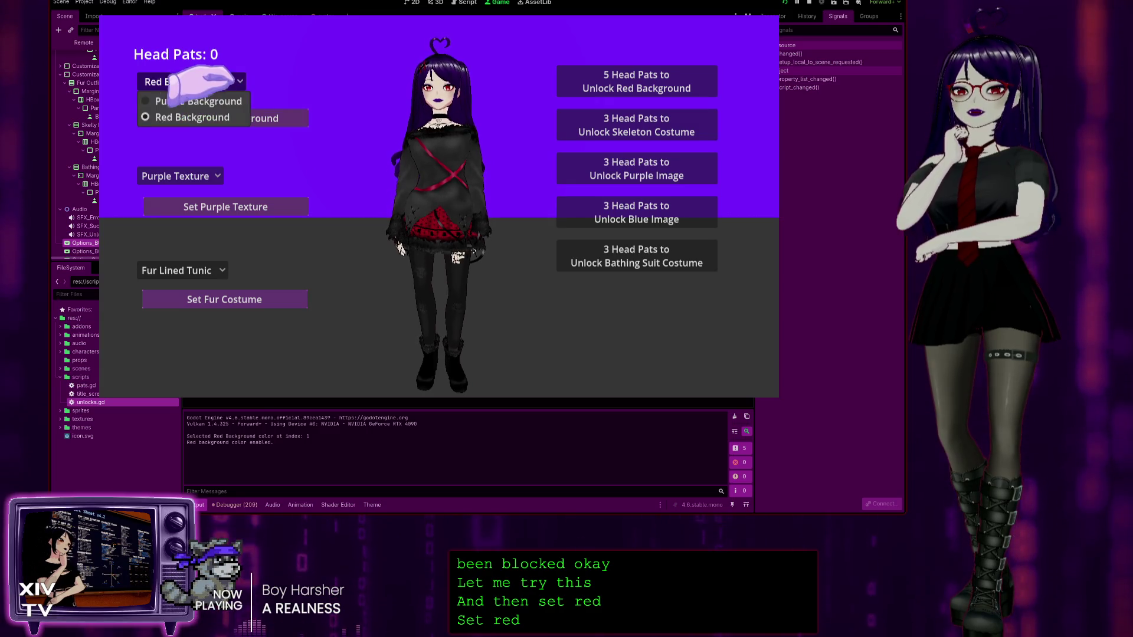
pyautogui.click(168, 102)
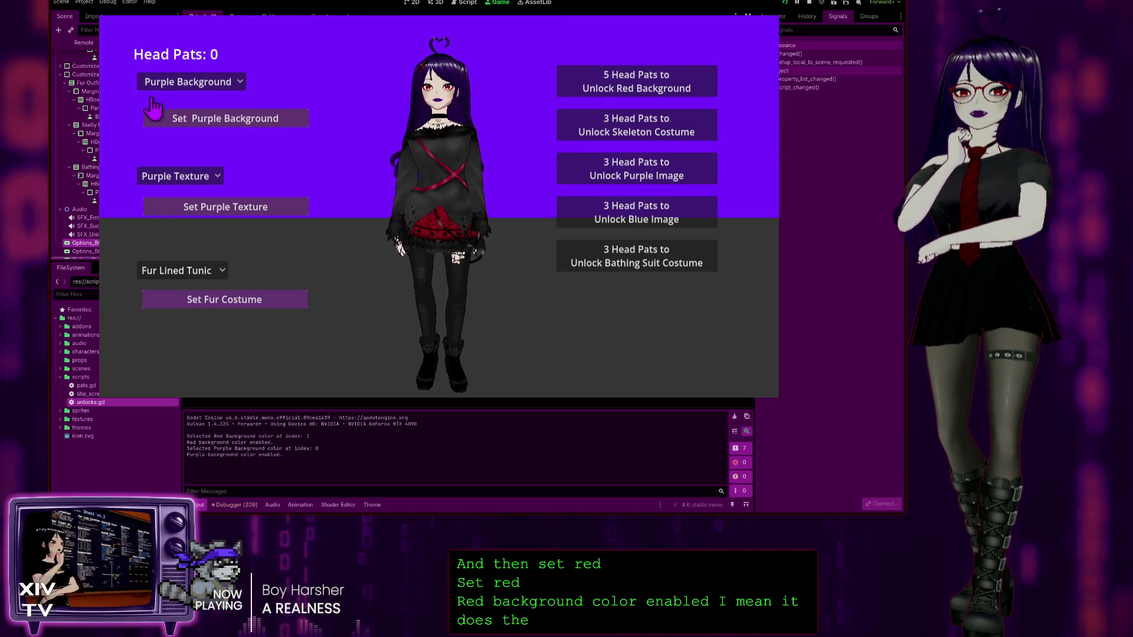
pyautogui.click(171, 81)
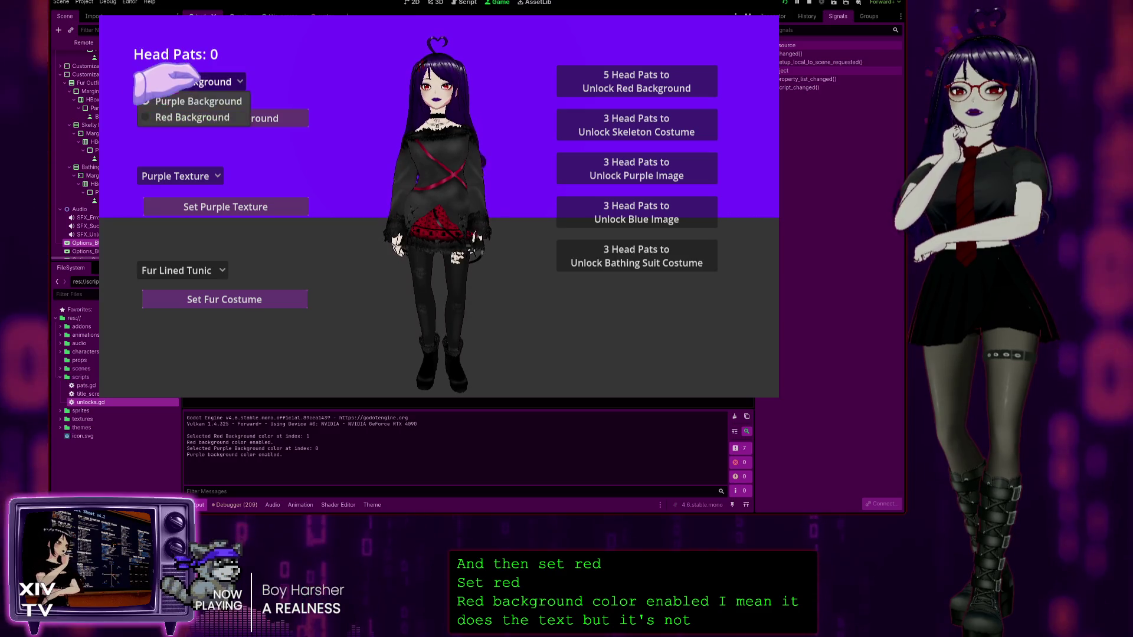
pyautogui.click(194, 117)
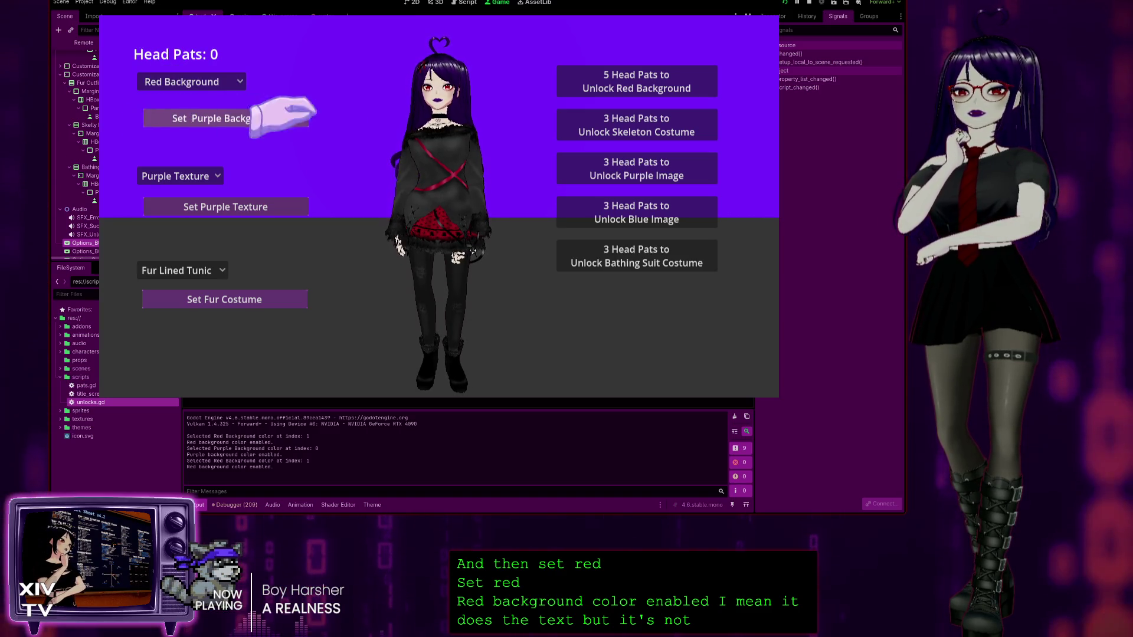
pyautogui.click(260, 120)
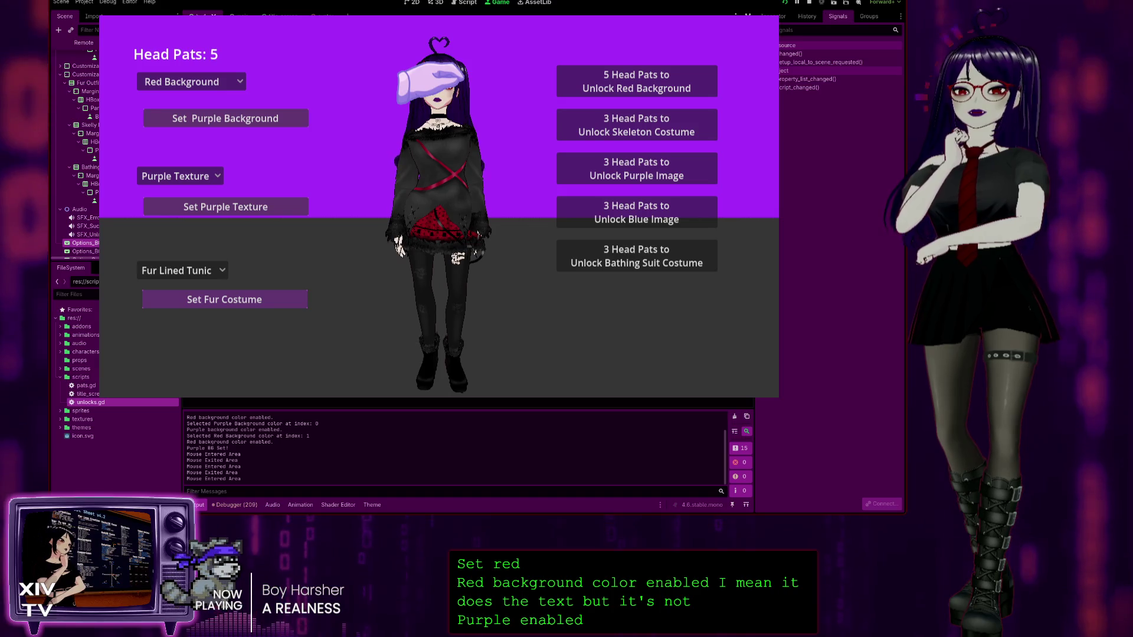
# Step: Unlock red with five head pats, apply it, switch the dropdown options, then stop the game
pyautogui.click(614, 81)
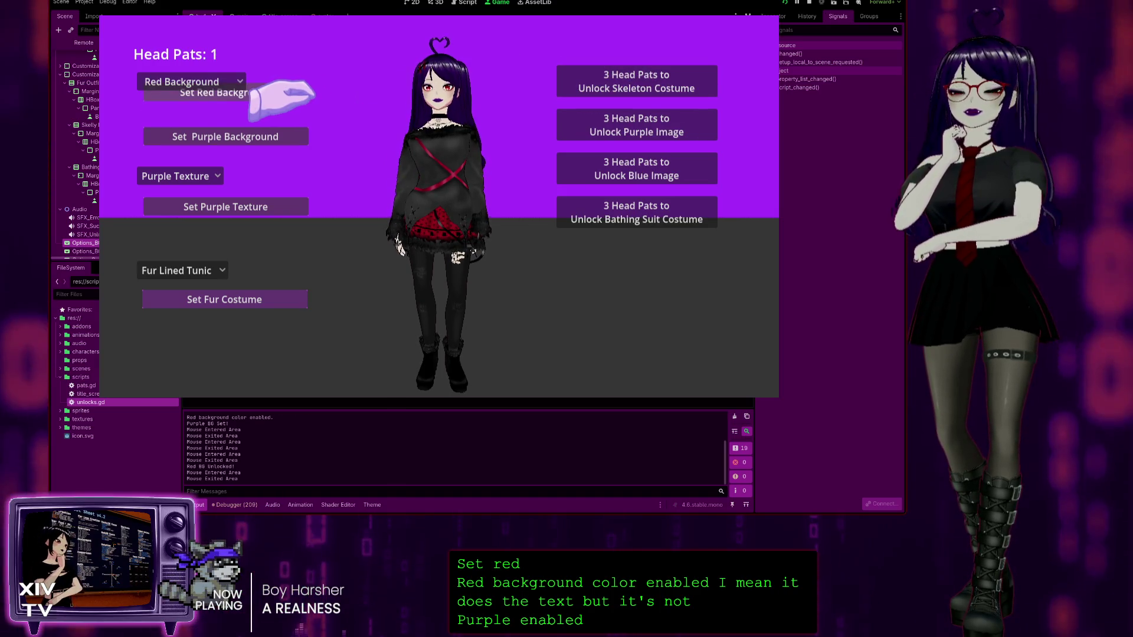
pyautogui.click(280, 93)
pyautogui.click(188, 81)
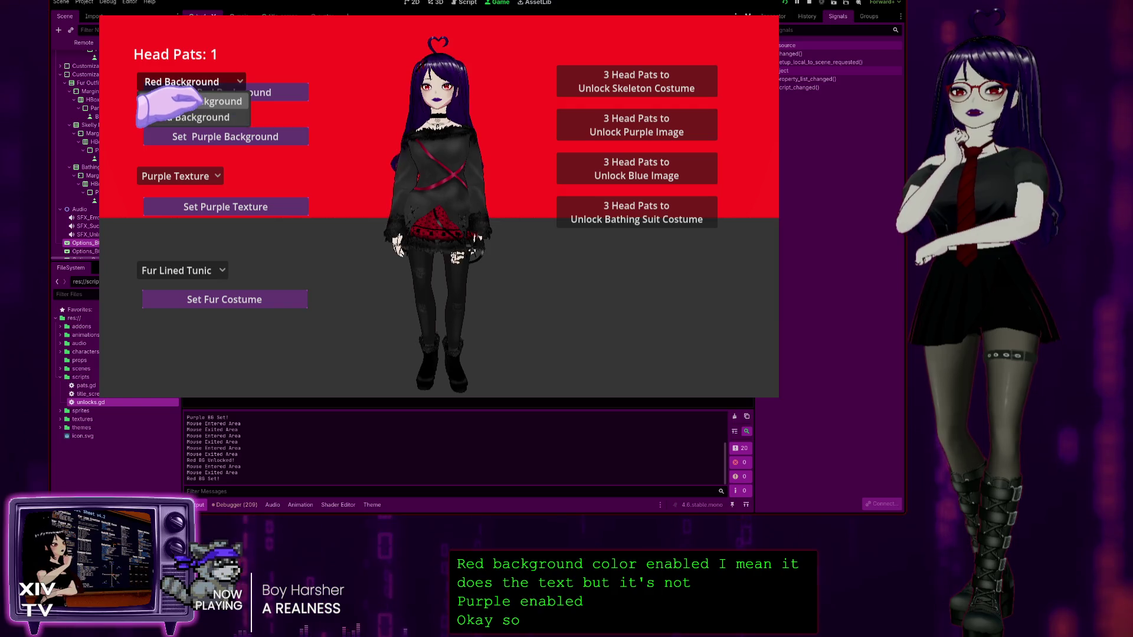
pyautogui.click(195, 102)
pyautogui.click(176, 82)
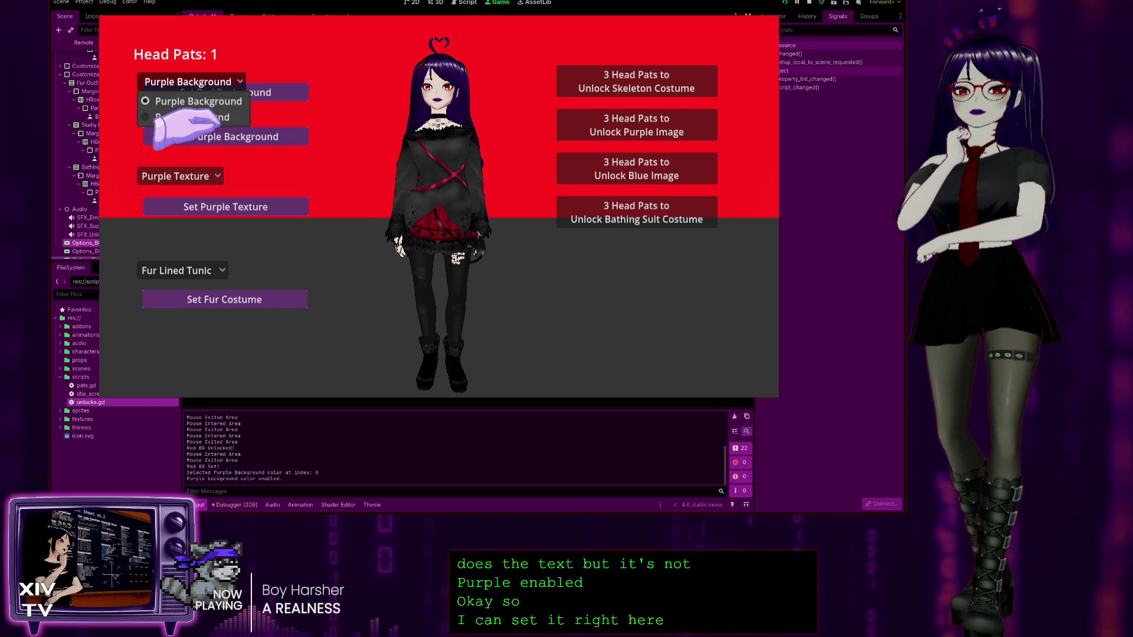
pyautogui.click(189, 117)
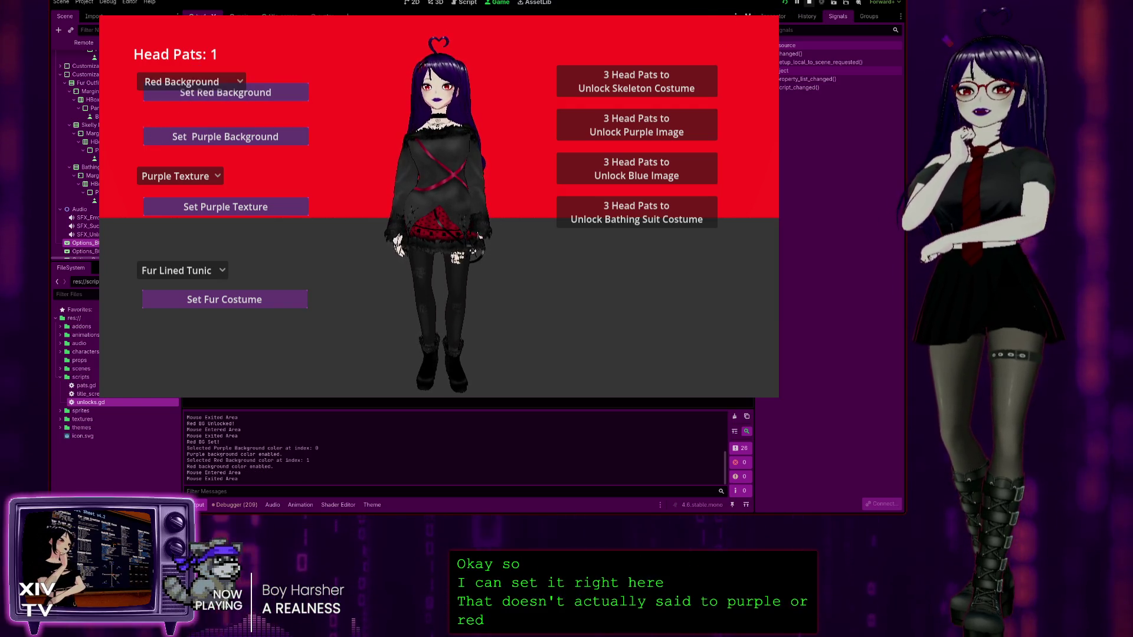
pyautogui.press('F8')
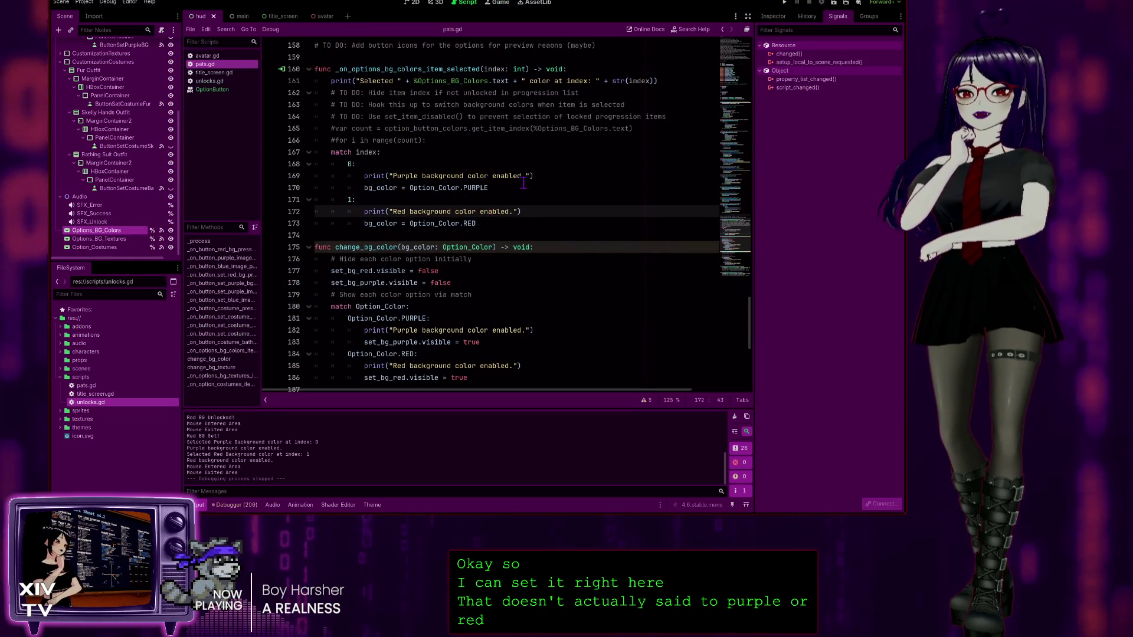
# Step: Delete the 'bg_color = ' assignments from the purple and red cases on lines 170 and 173
pyautogui.click(531, 177)
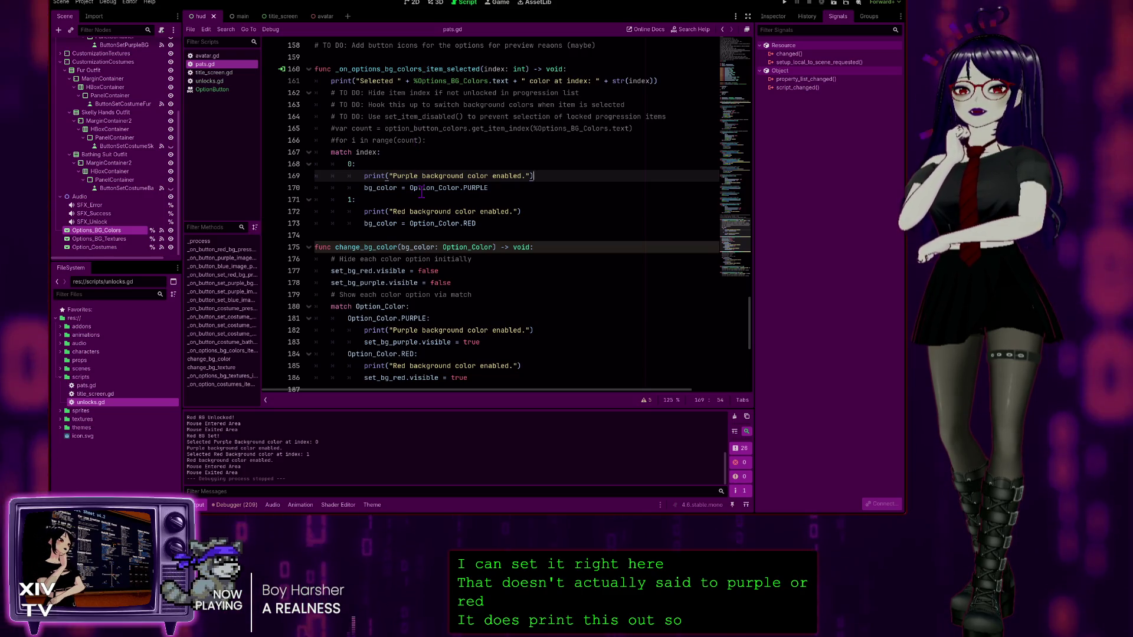
pyautogui.moveTo(409, 188); pyautogui.dragTo(357, 188)
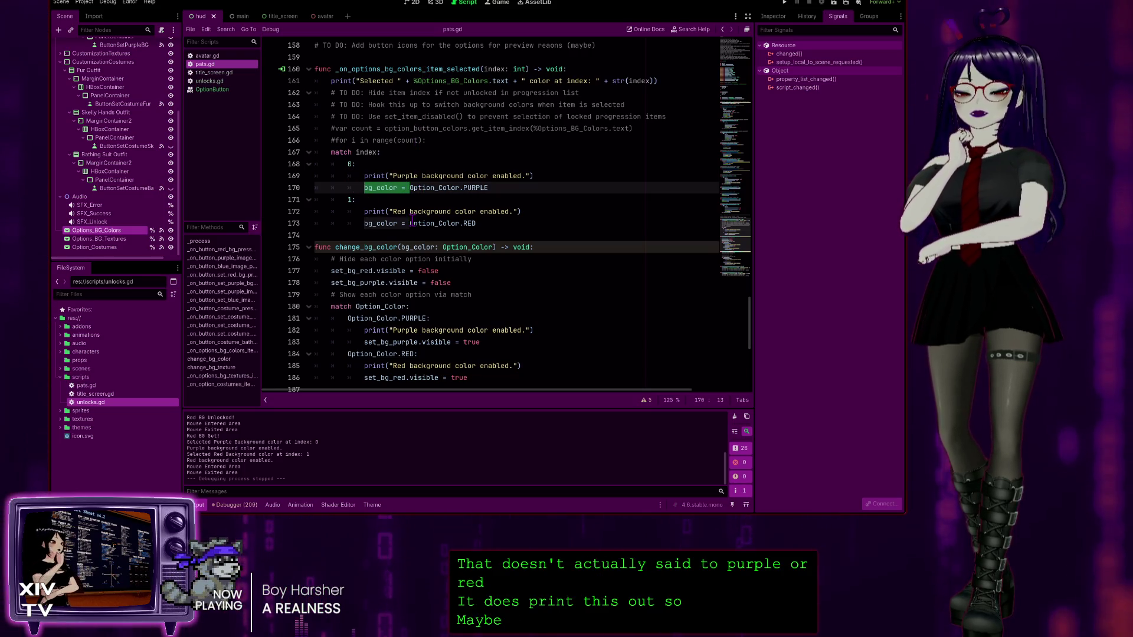
pyautogui.moveTo(409, 223); pyautogui.dragTo(358, 227)
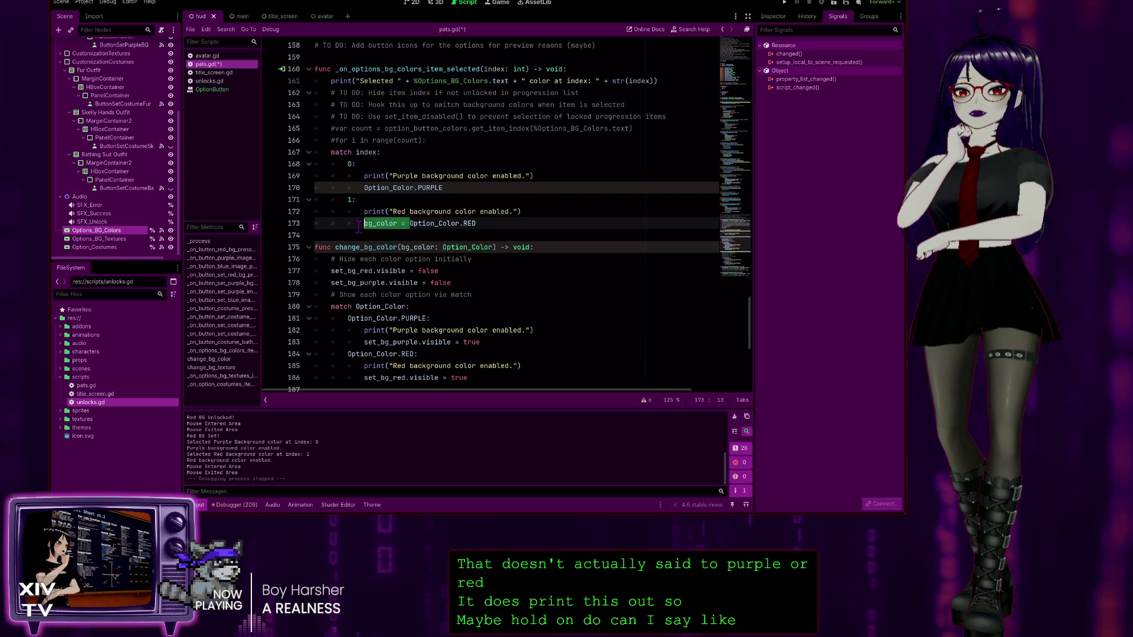
pyautogui.press('BackSpace')
pyautogui.moveTo(572, 188); pyautogui.dragTo(575, 197)
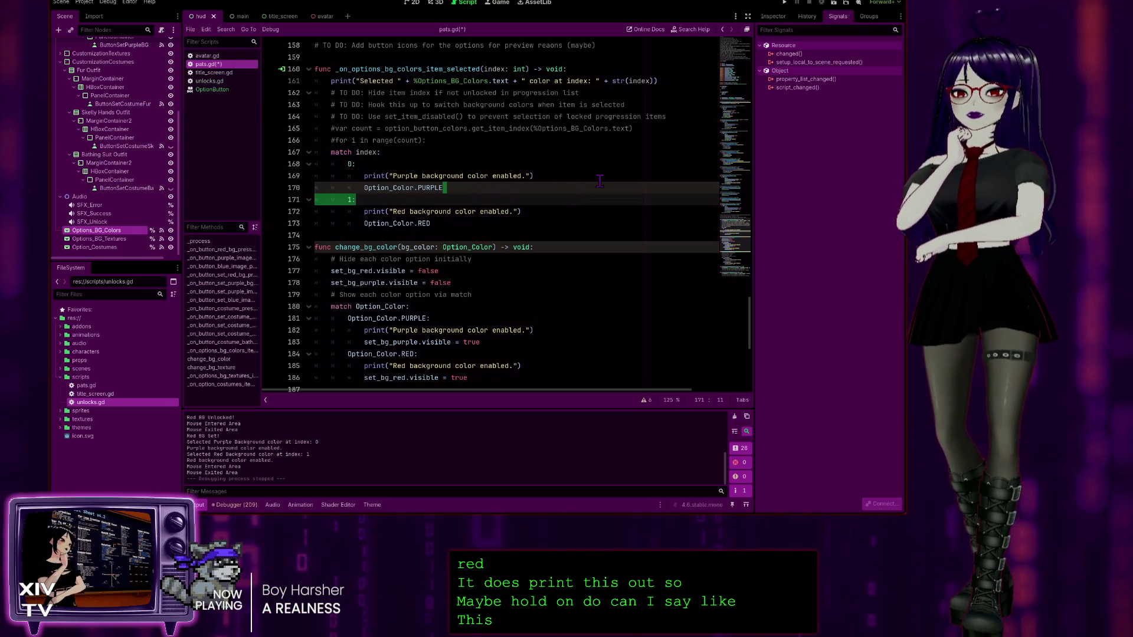
pyautogui.click(599, 182)
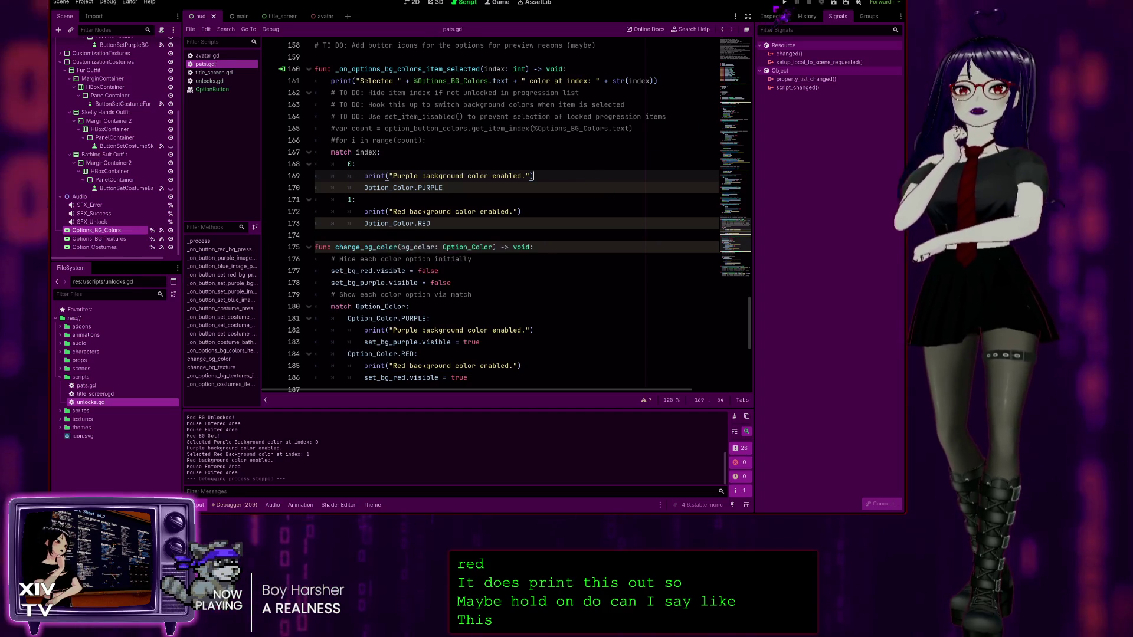
# Step: Run the game, unlock Red with head pats, pick Red then Purple Background, and stop it
pyautogui.click(784, 3)
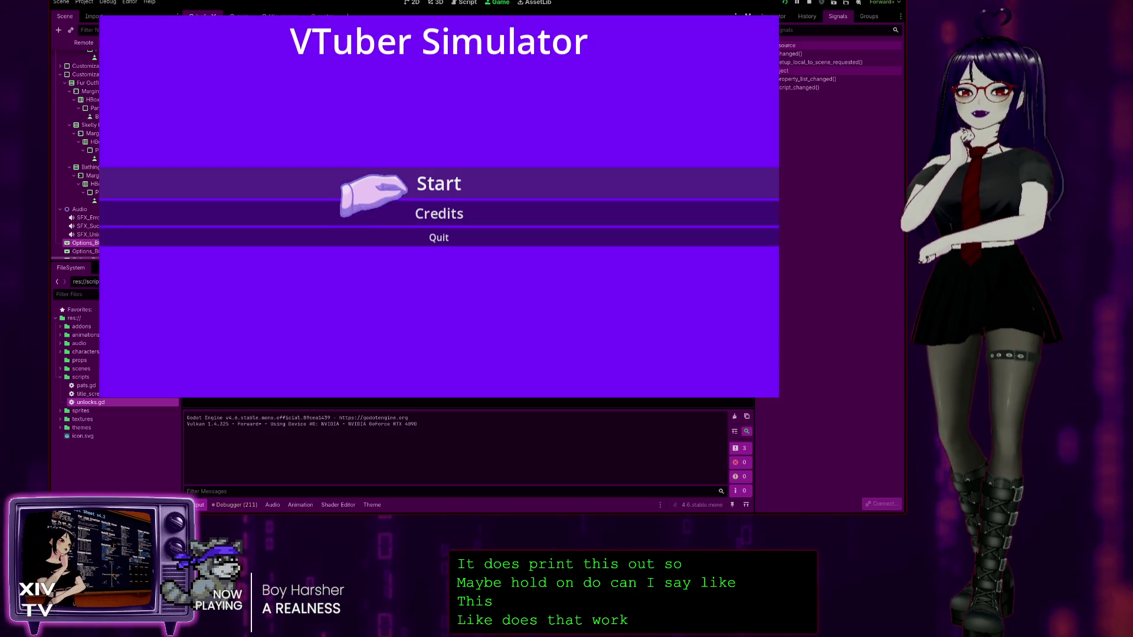
pyautogui.click(380, 184)
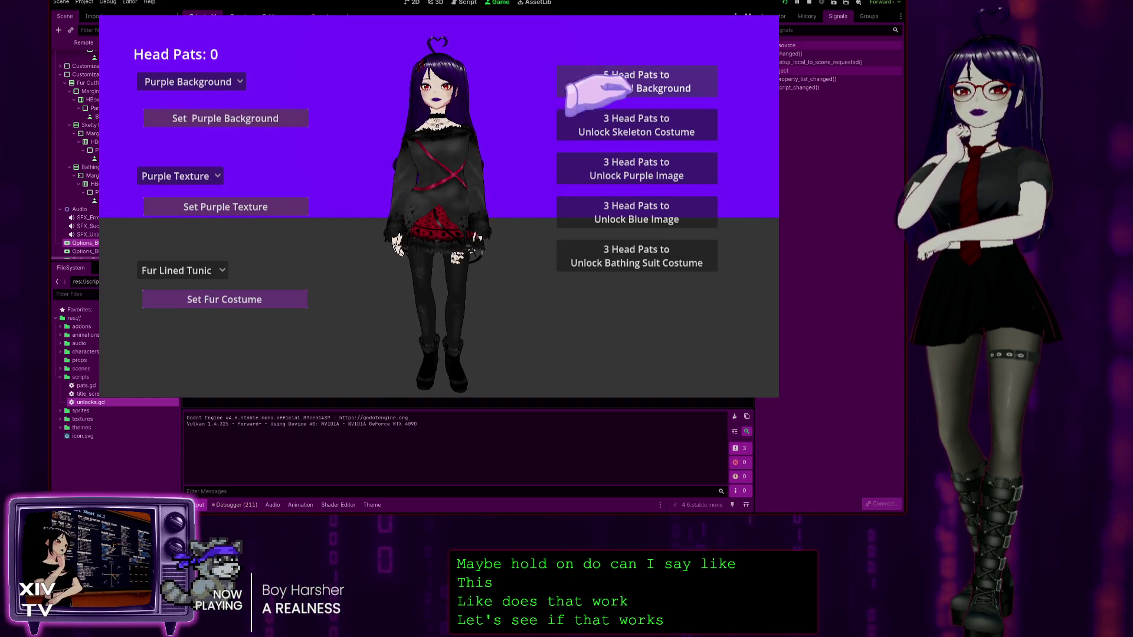
pyautogui.click(575, 88)
pyautogui.click(156, 83)
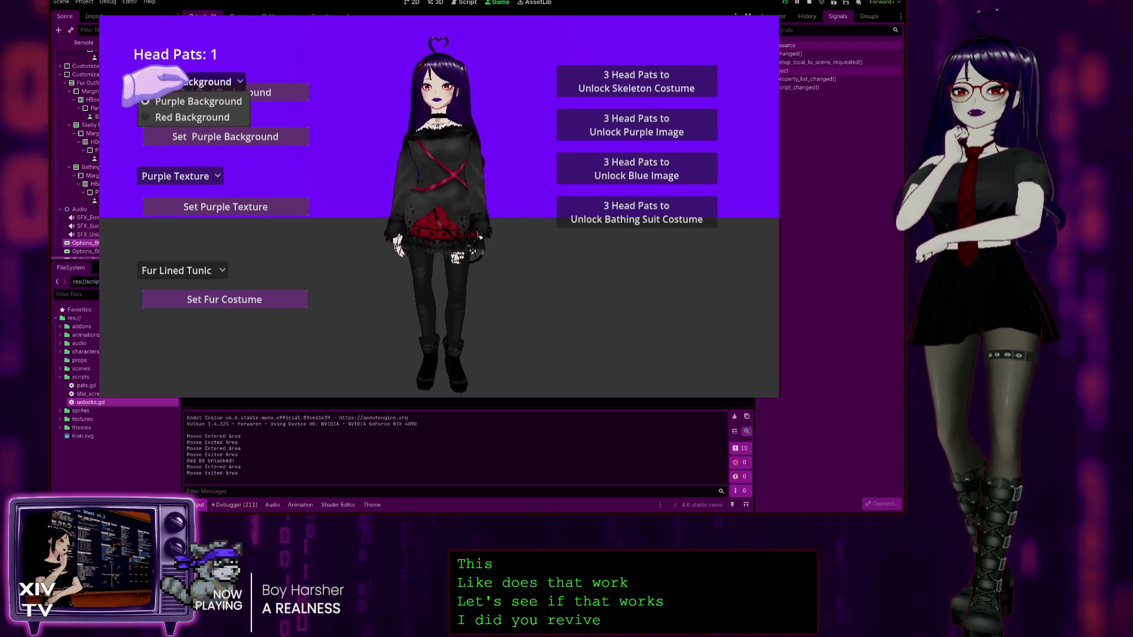
pyautogui.click(150, 118)
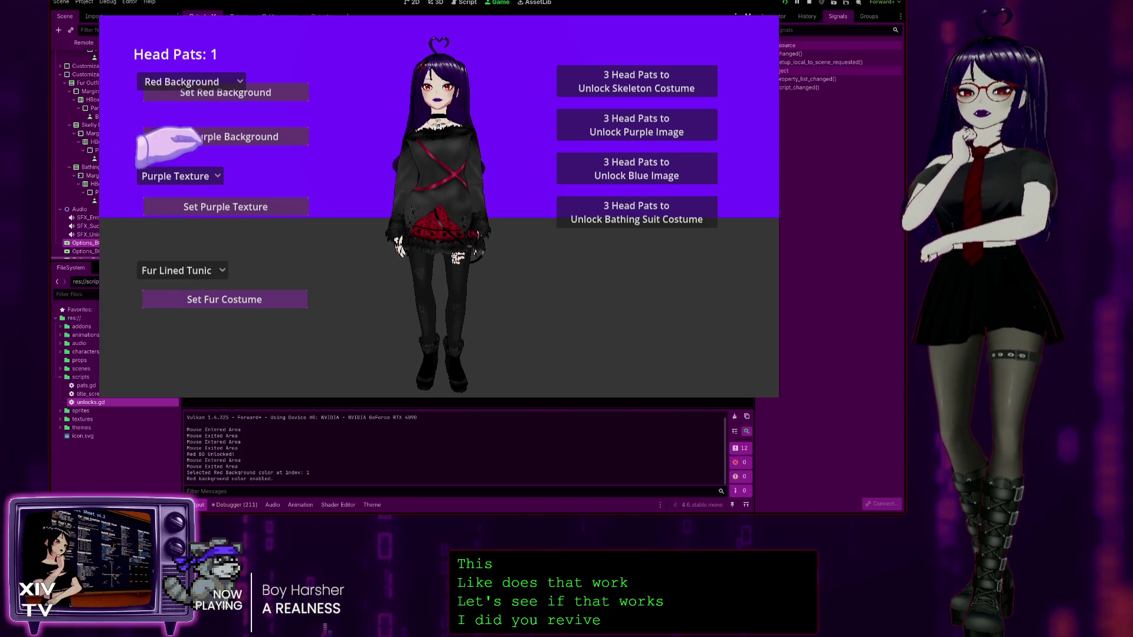
pyautogui.click(190, 101)
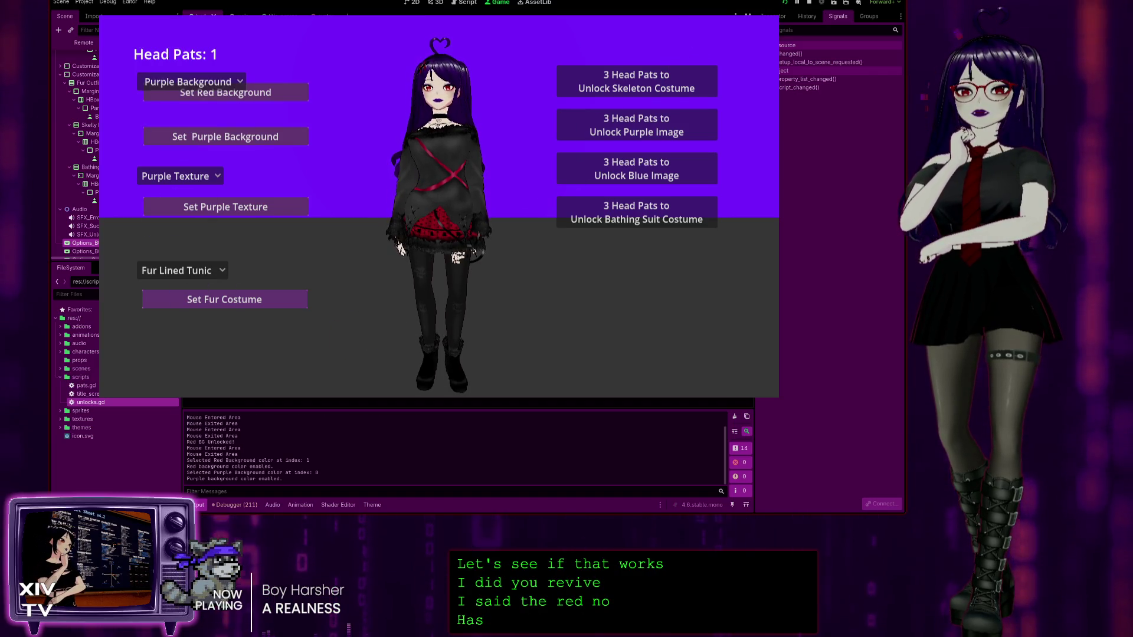
pyautogui.press('F8')
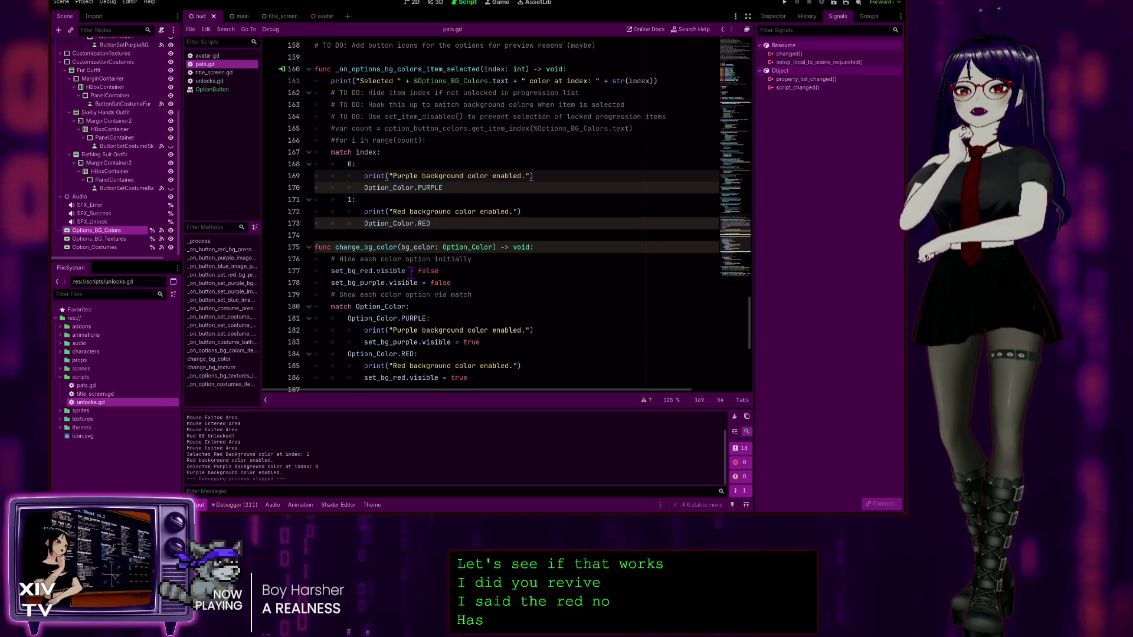
# Step: Compare the red case in pats.gd with the set_bg_red function in unlocks.gd
pyautogui.click(451, 227)
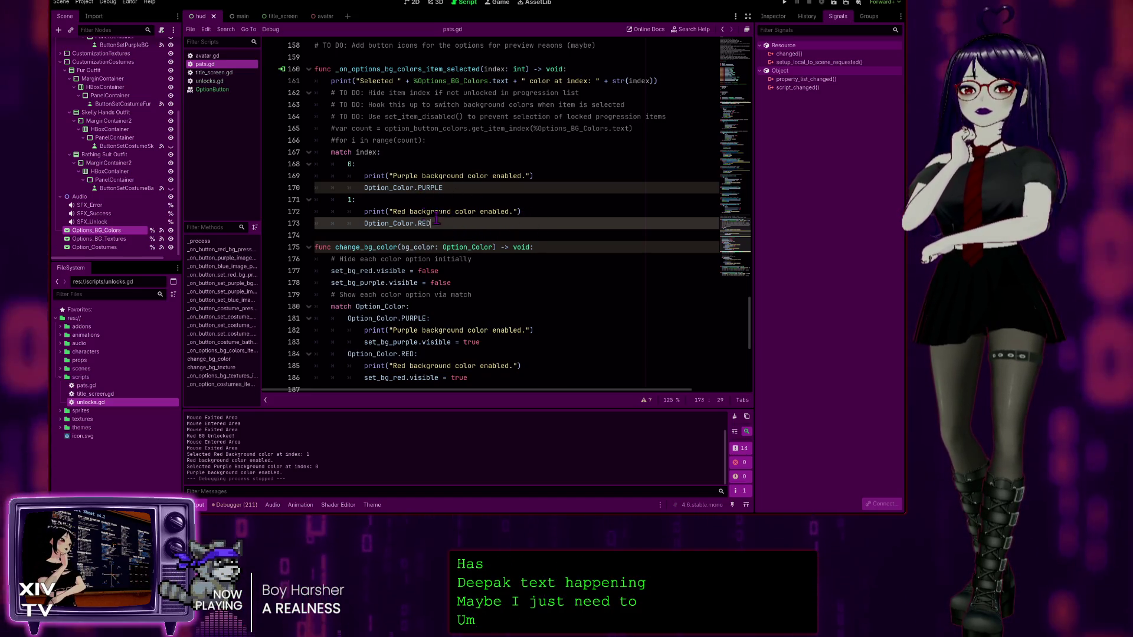
pyautogui.click(212, 82)
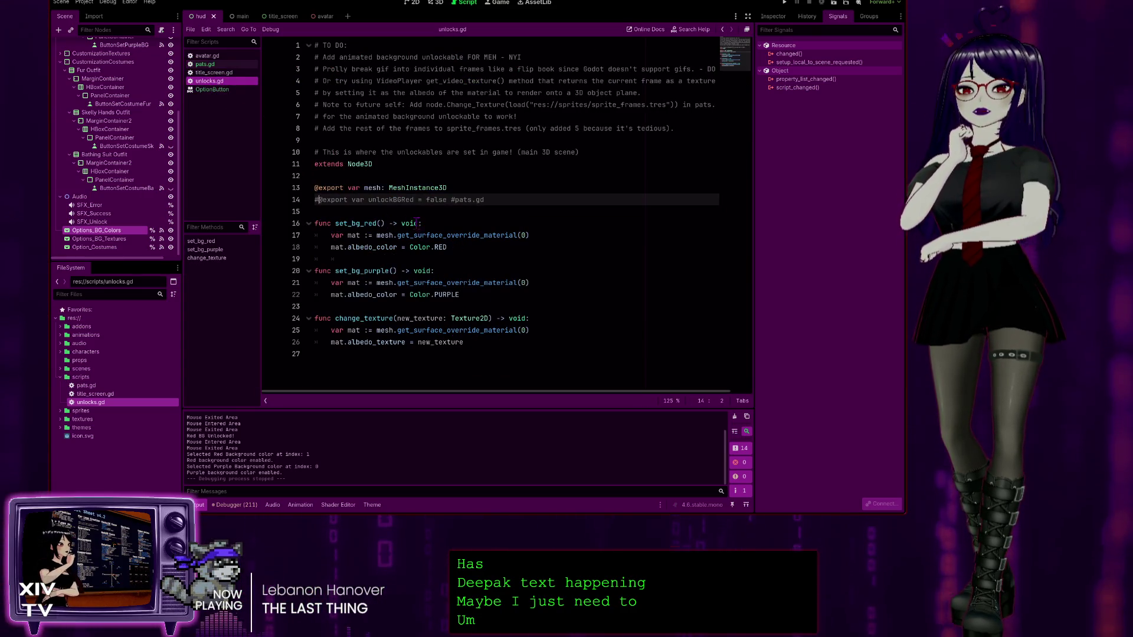
pyautogui.moveTo(336, 223); pyautogui.dragTo(379, 223)
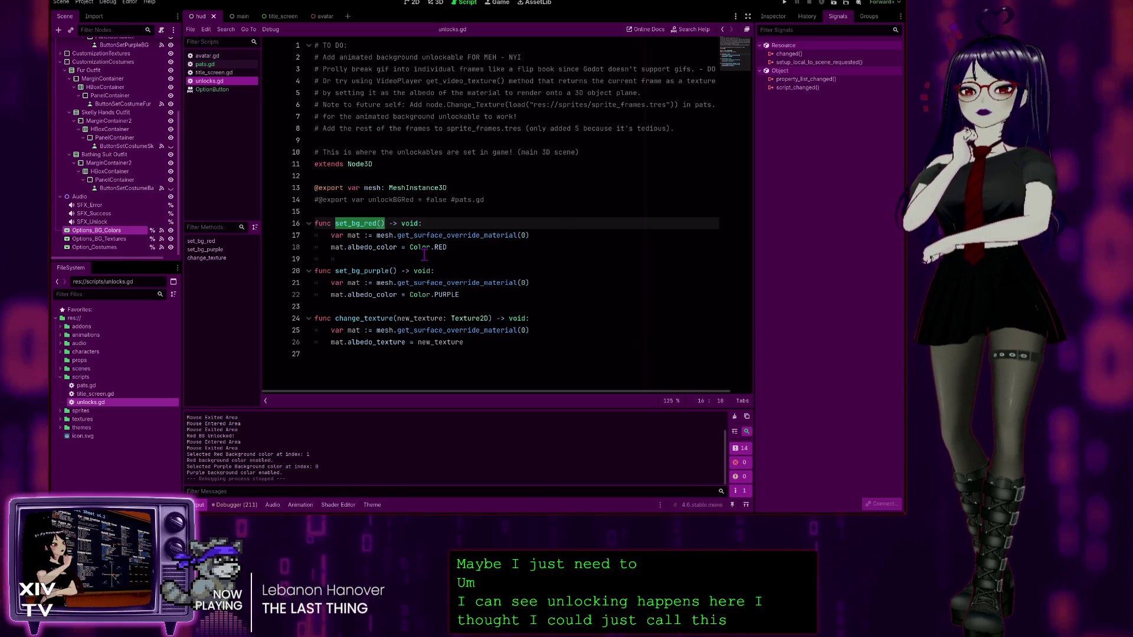
pyautogui.click(512, 201)
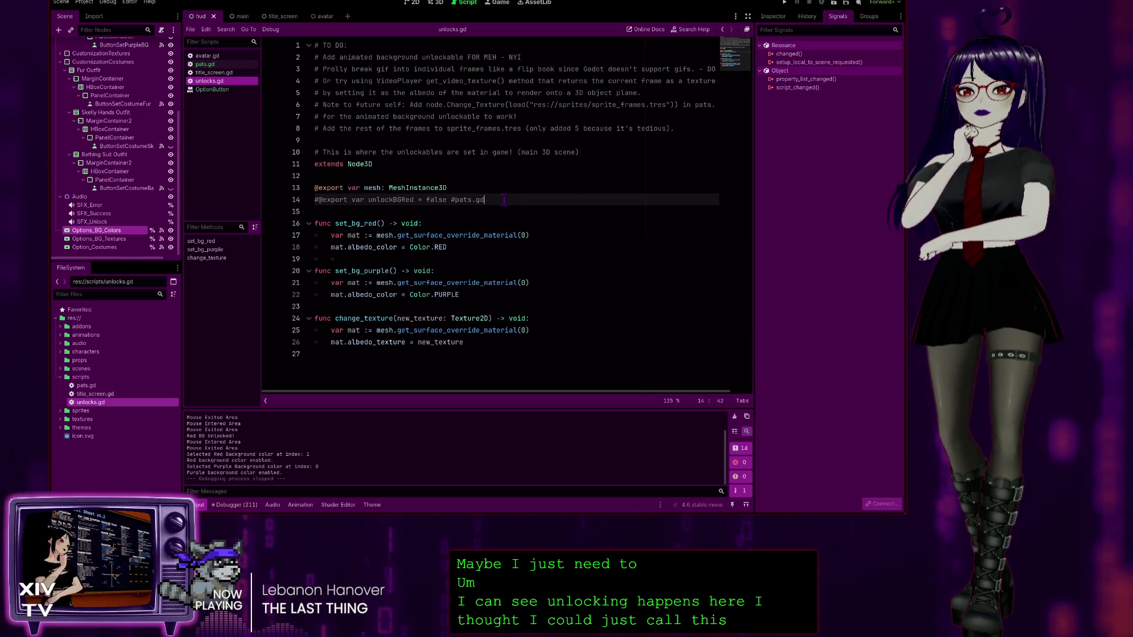
pyautogui.click(211, 64)
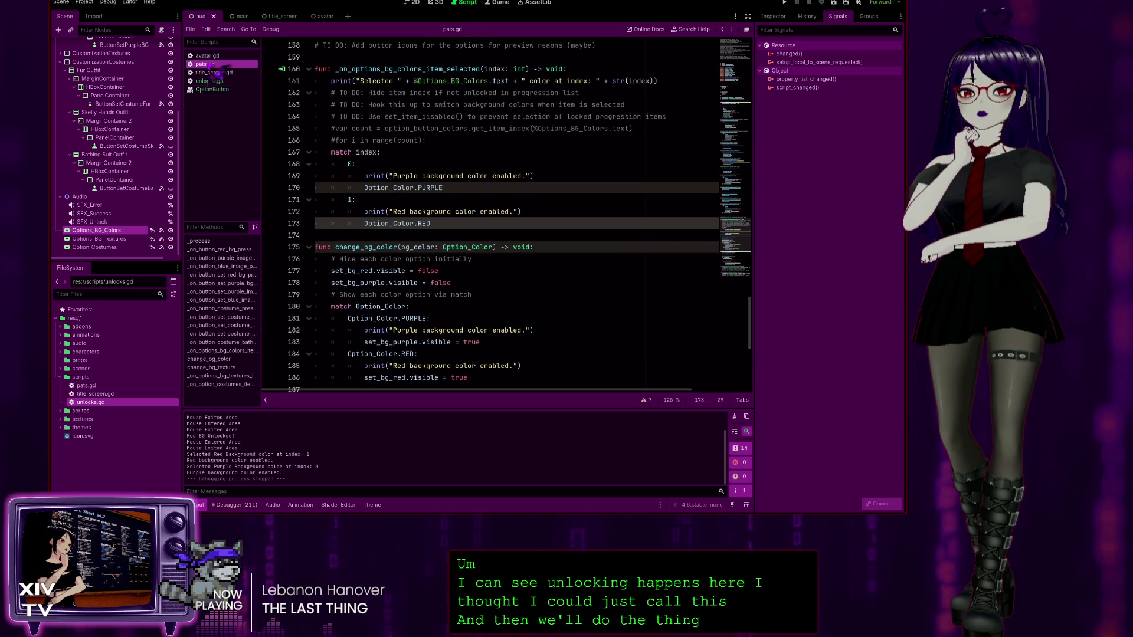
# Step: Position the caret before Option_Color.PURPLE on line 170 to wrap it in set_bg_red()
pyautogui.click(468, 233)
pyautogui.click(458, 199)
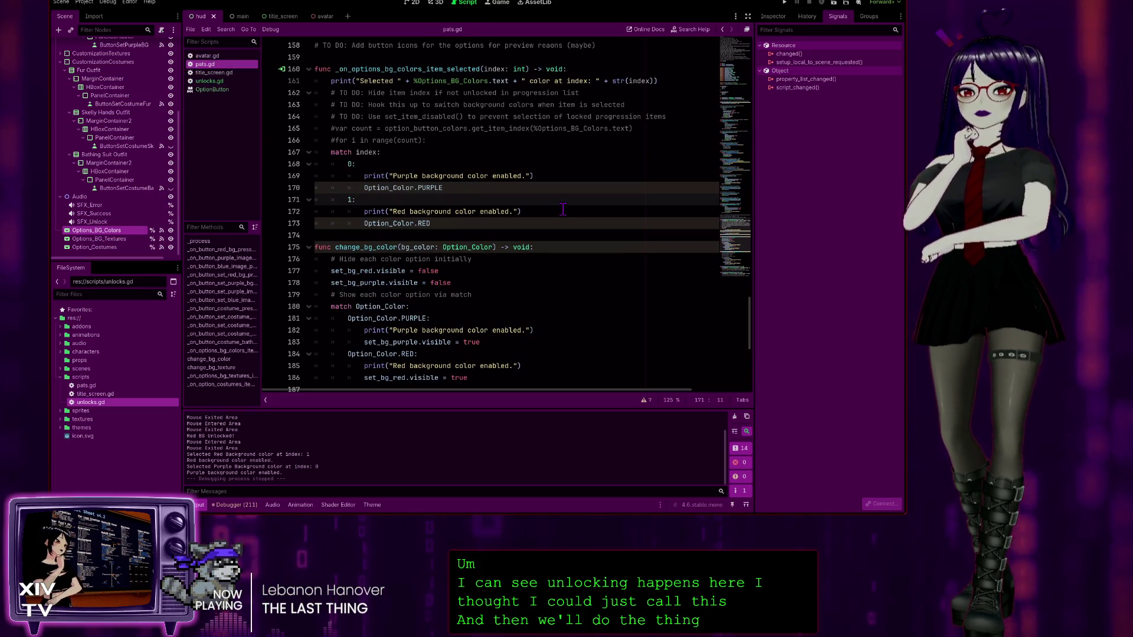
pyautogui.click(468, 189)
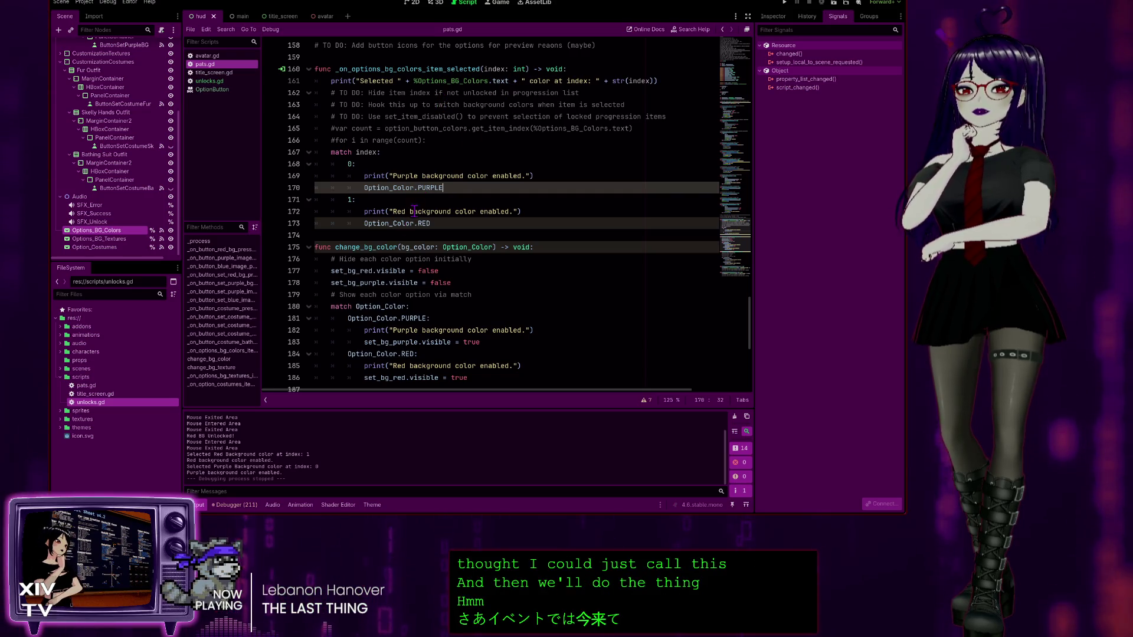
pyautogui.click(539, 174)
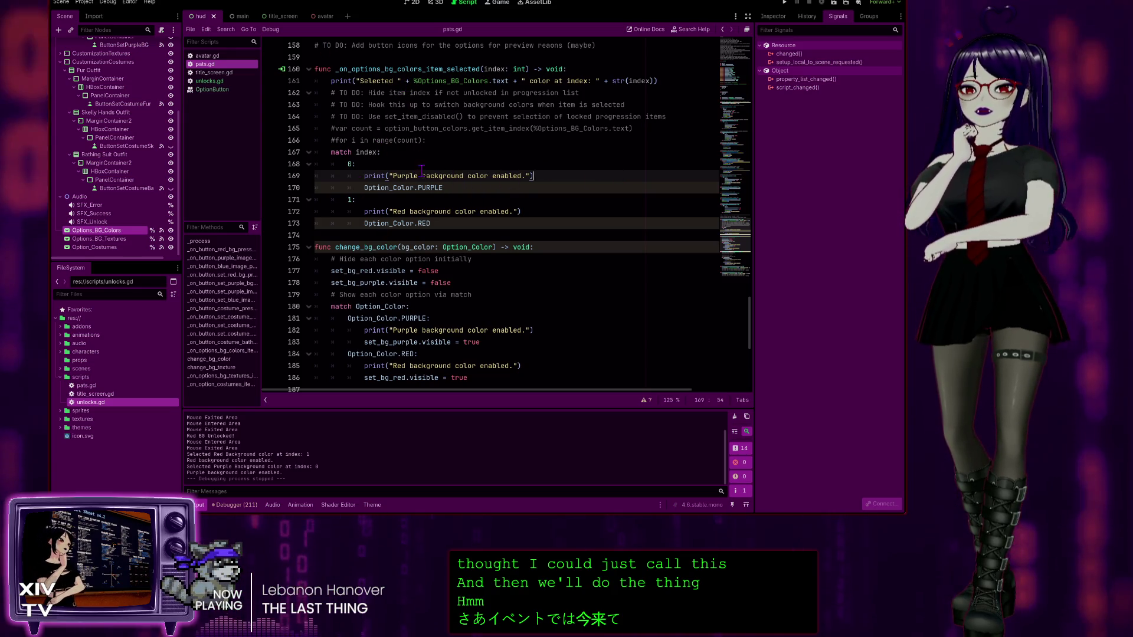
pyautogui.click(452, 186)
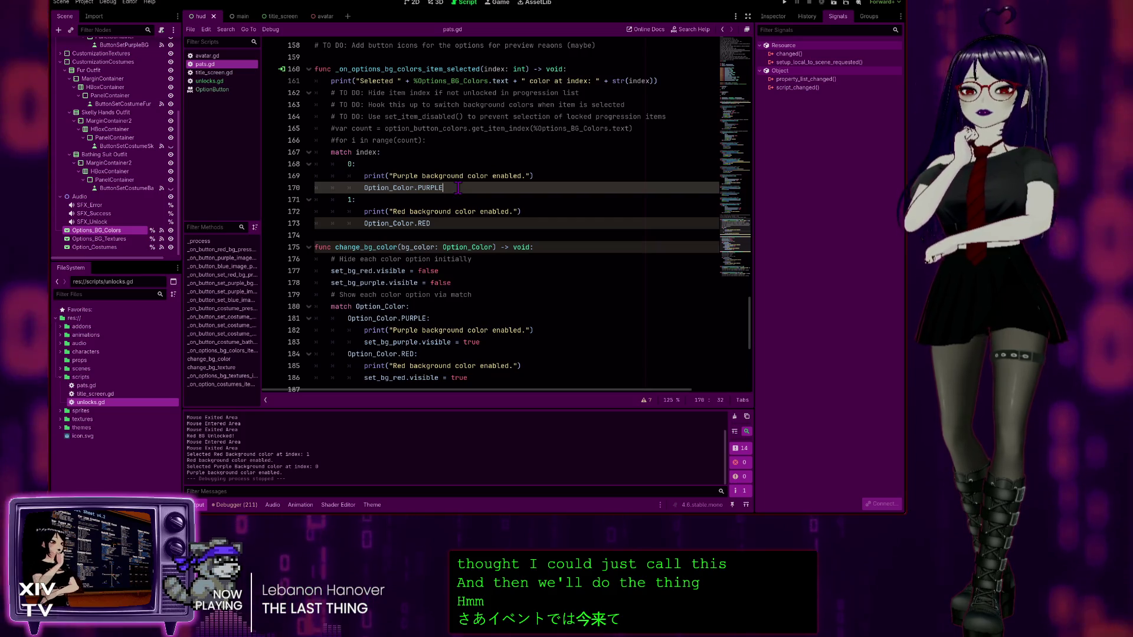
pyautogui.click(364, 187)
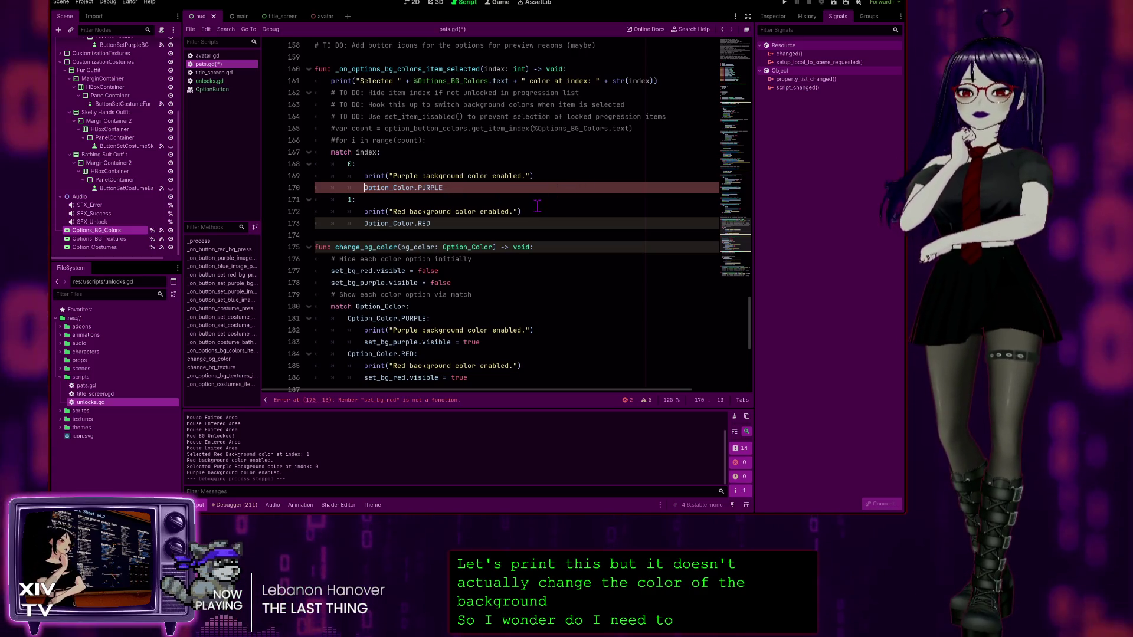
# Step: Undo the wrap and add unlocks.set_bg_red() on a new line under the purple print
pyautogui.hotkey('ctrl', 'z')
pyautogui.click(545, 175)
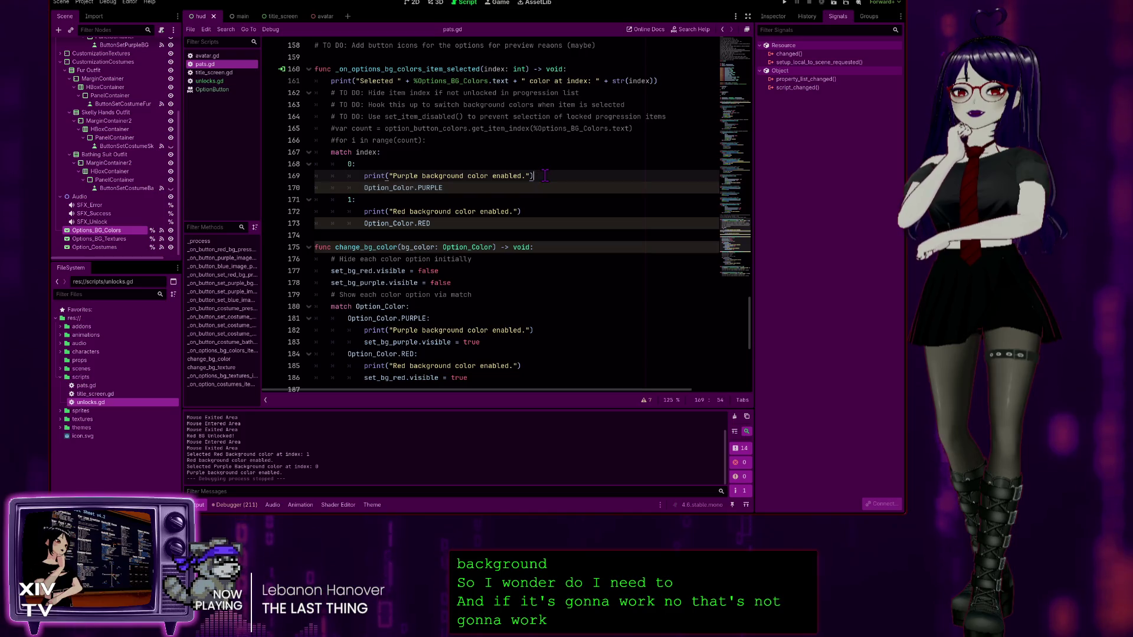
pyautogui.press('Return')
pyautogui.write('set_bg_red()')
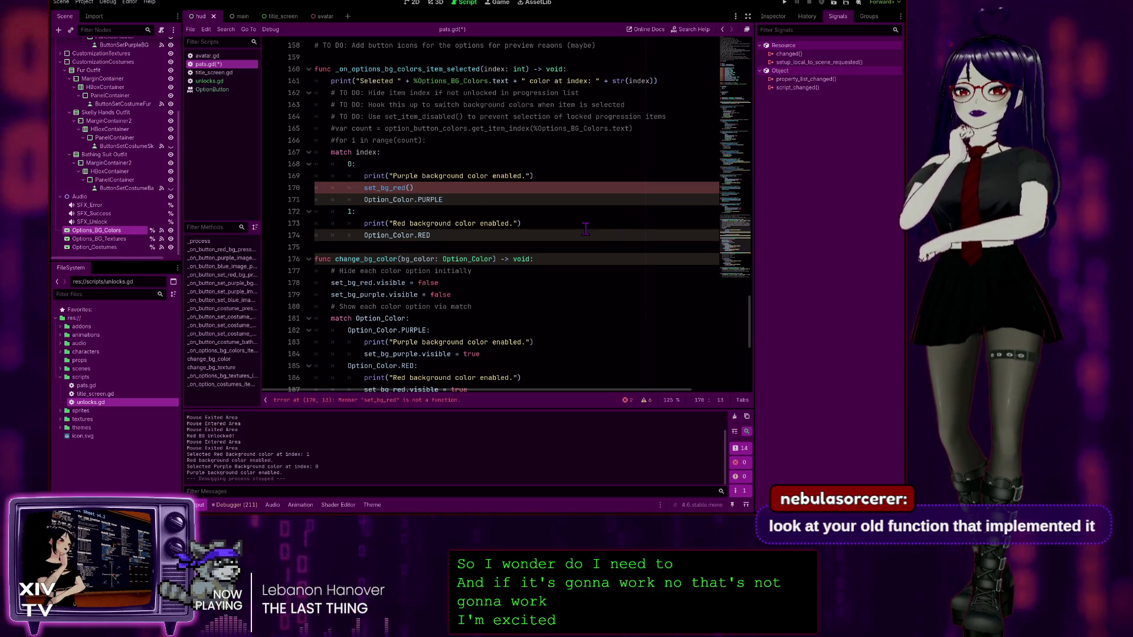
pyautogui.write('.')
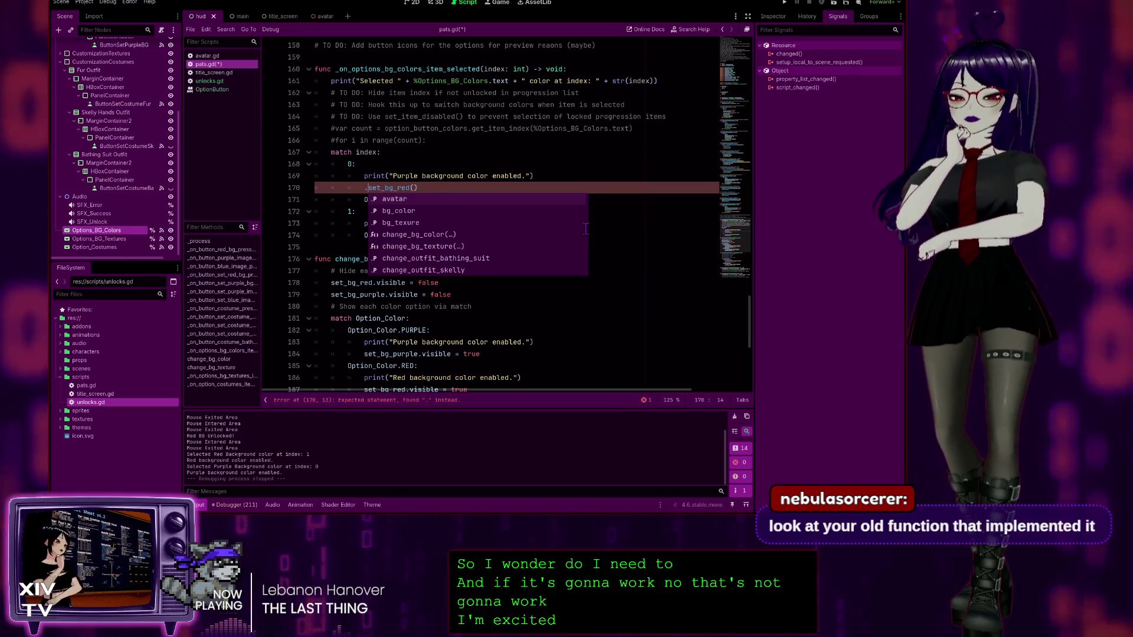
pyautogui.write('unl')
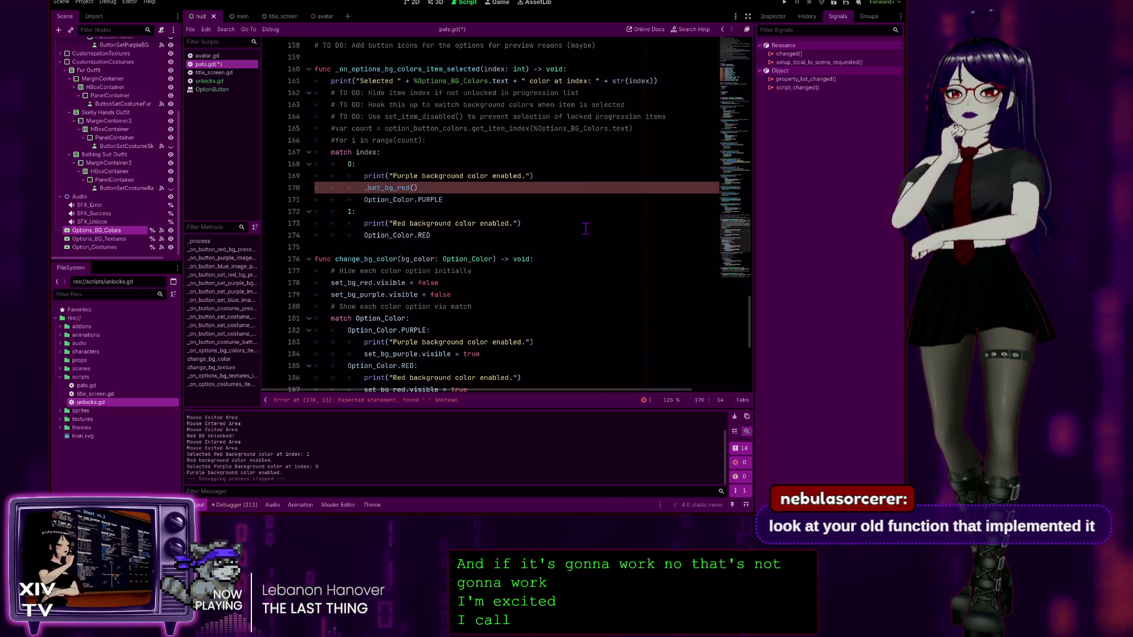
pyautogui.write('.')
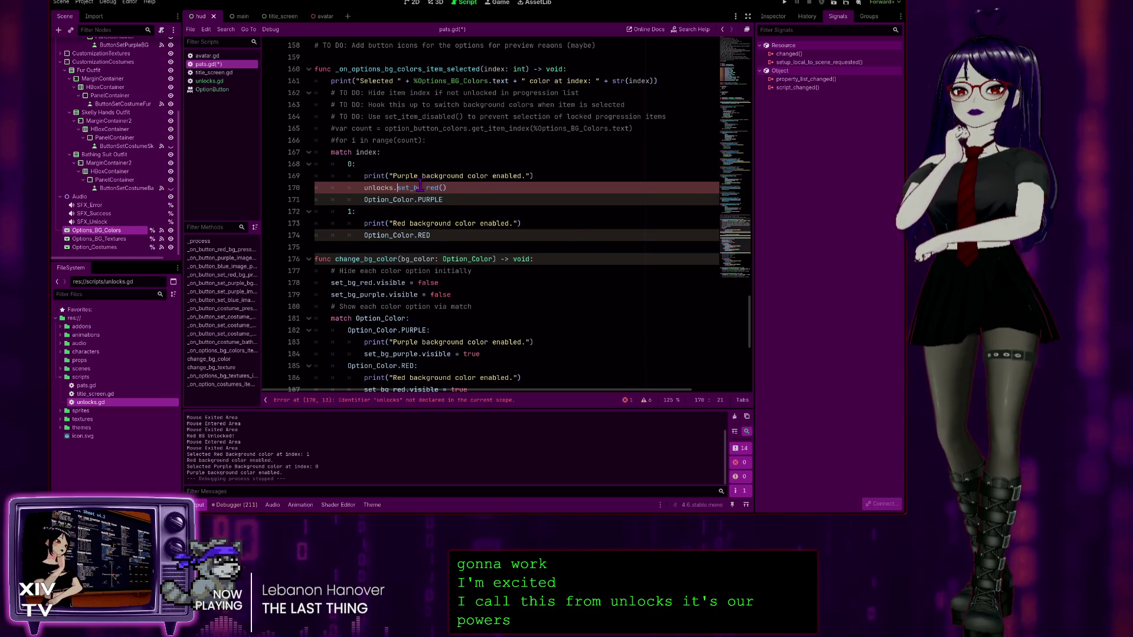
pyautogui.click(451, 187)
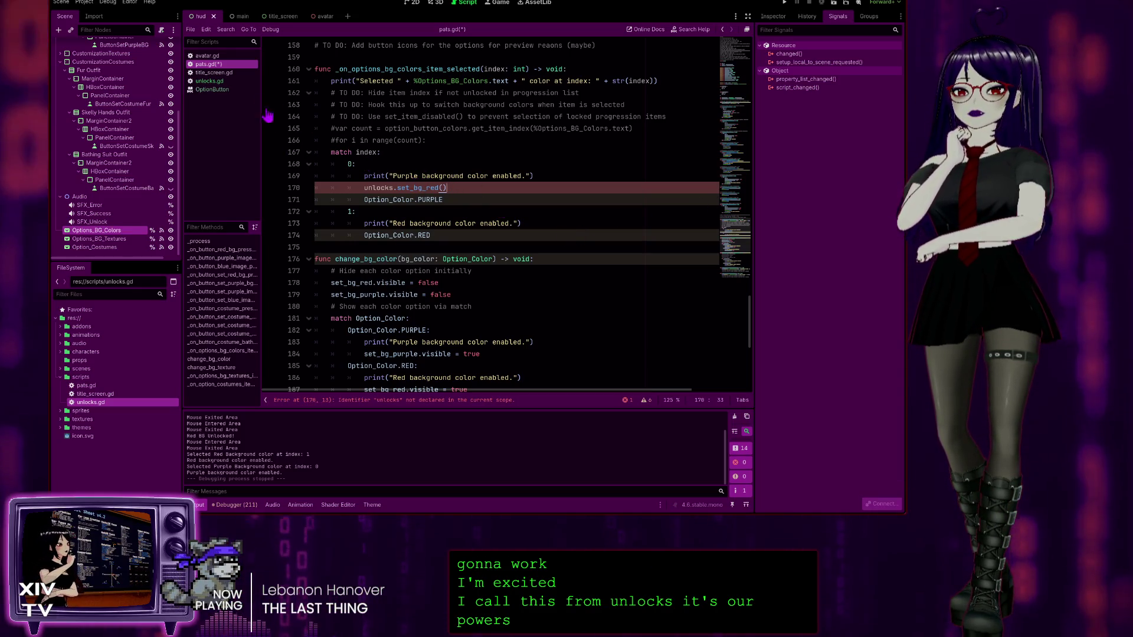
# Step: Check unlocks.gd and title_screen.gd, then select the set_bg_red call on line 170 of pats.gd
pyautogui.click(211, 81)
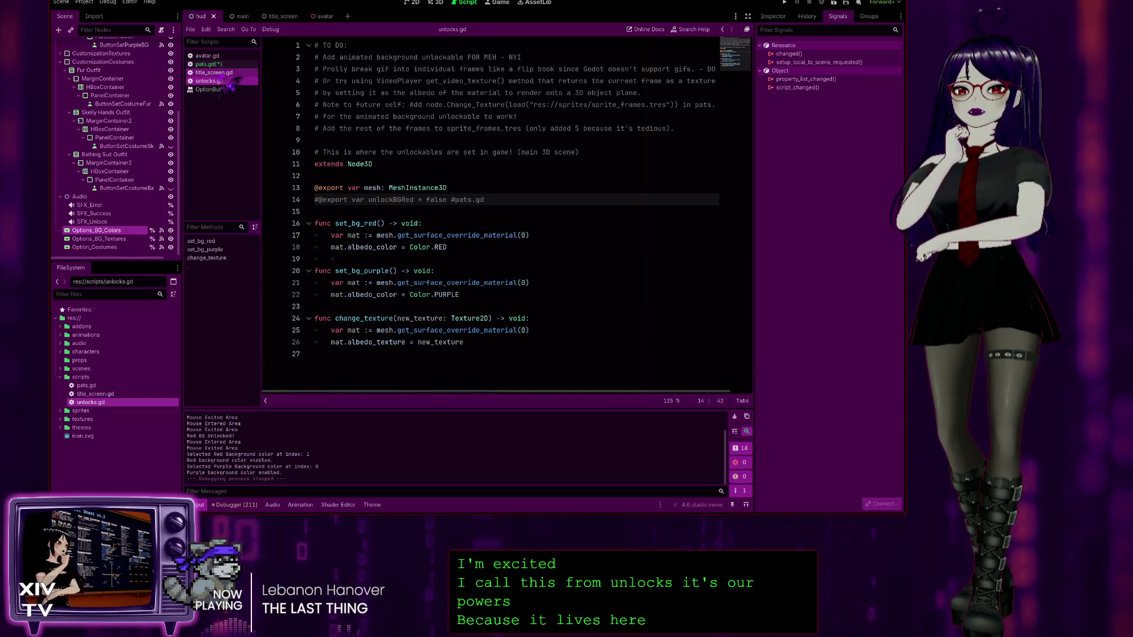
pyautogui.click(214, 72)
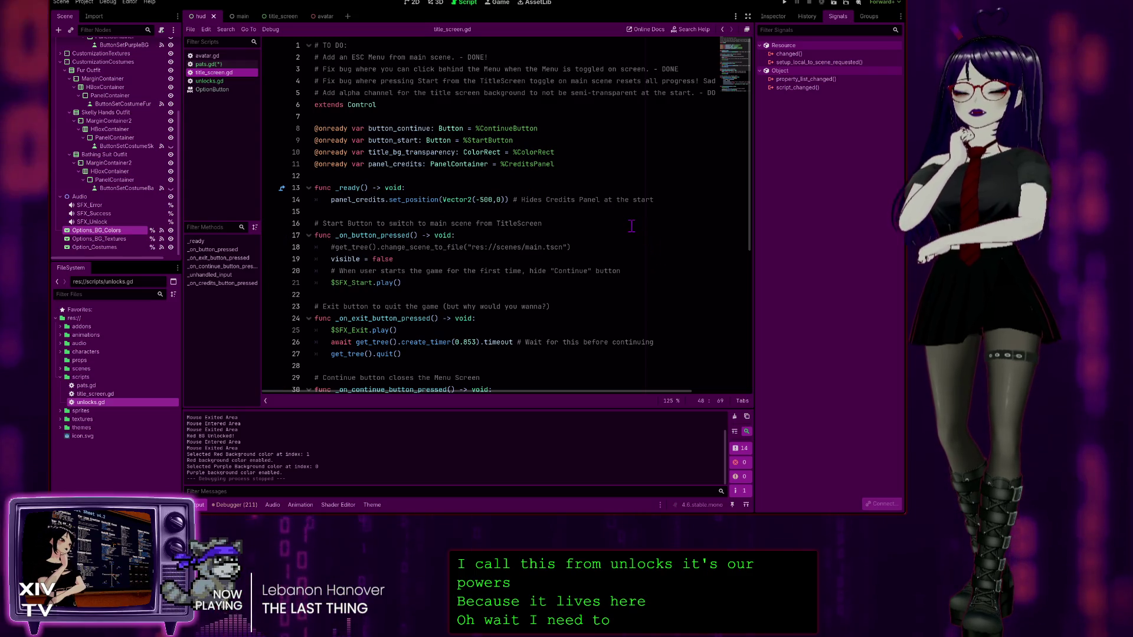
pyautogui.click(210, 64)
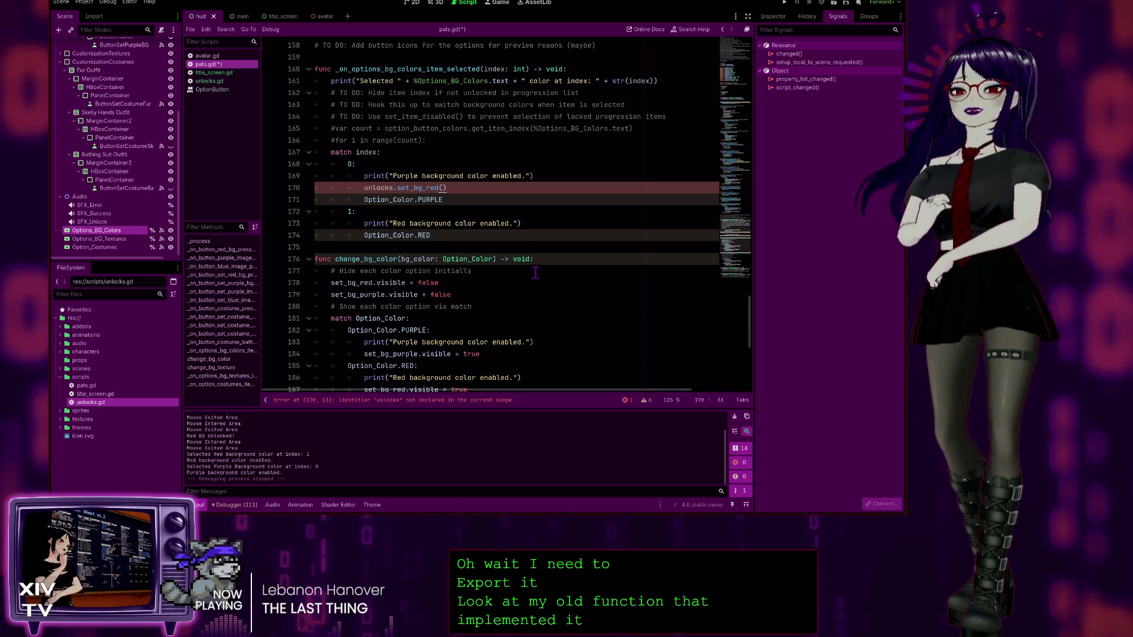
pyautogui.moveTo(447, 187); pyautogui.dragTo(362, 184)
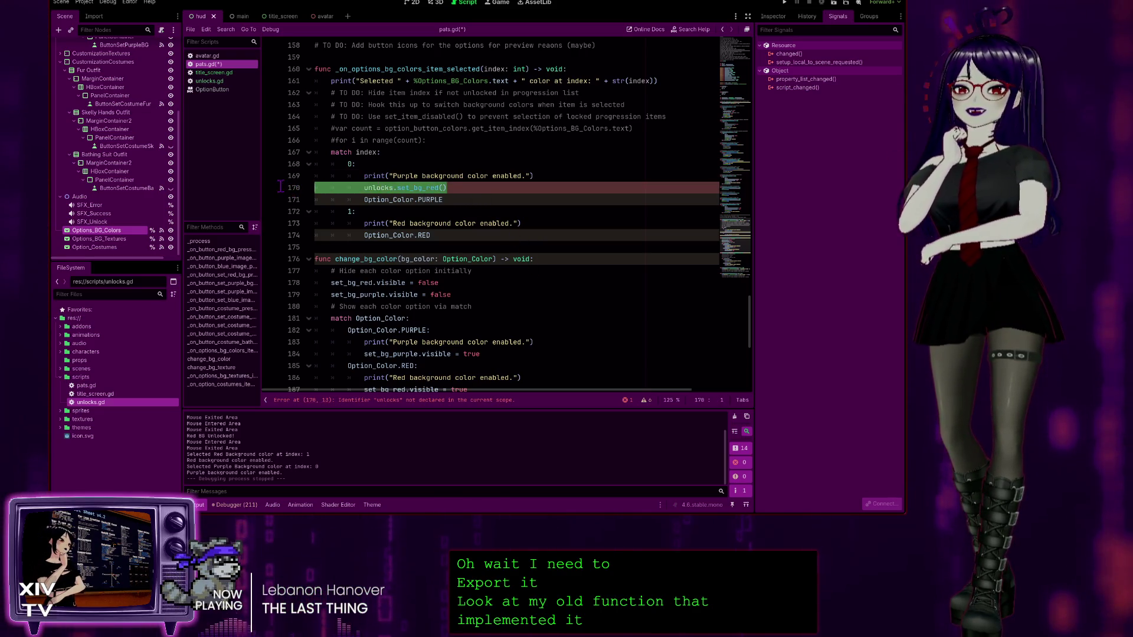
pyautogui.press('BackSpace')
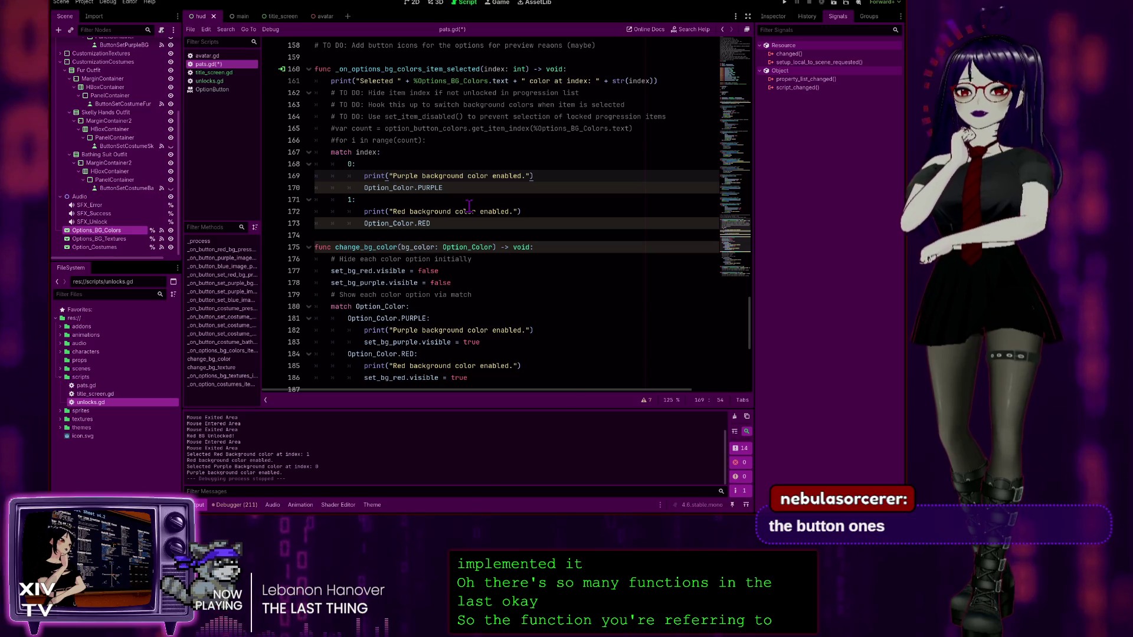
pyautogui.scroll(5, 475, 208)
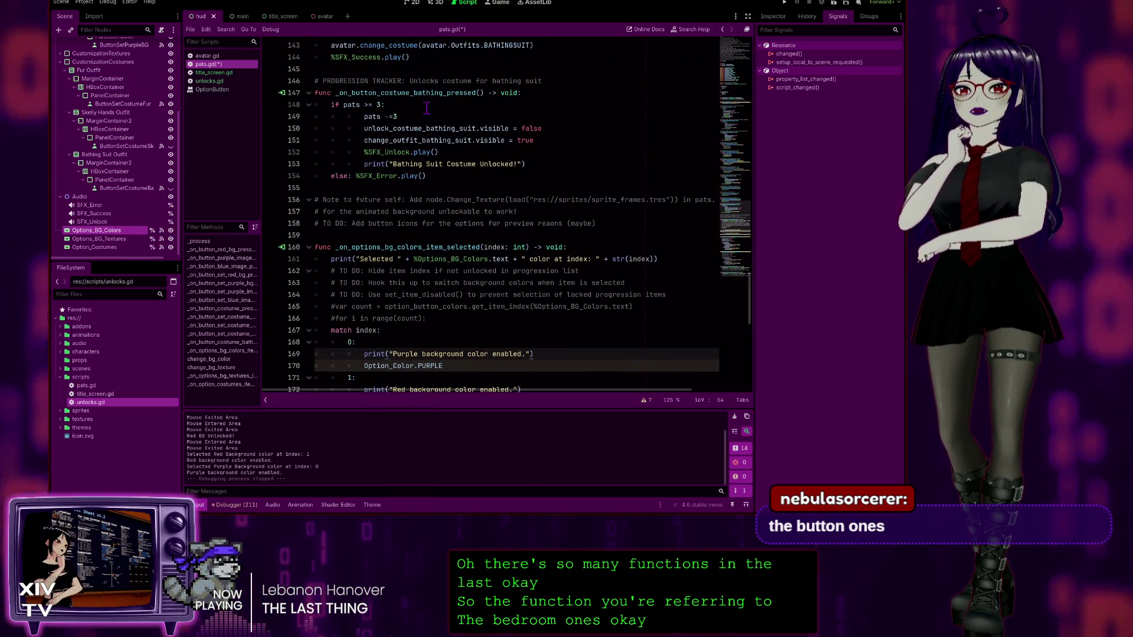
pyautogui.scroll(2, 421, 118)
pyautogui.scroll(11, 441, 174)
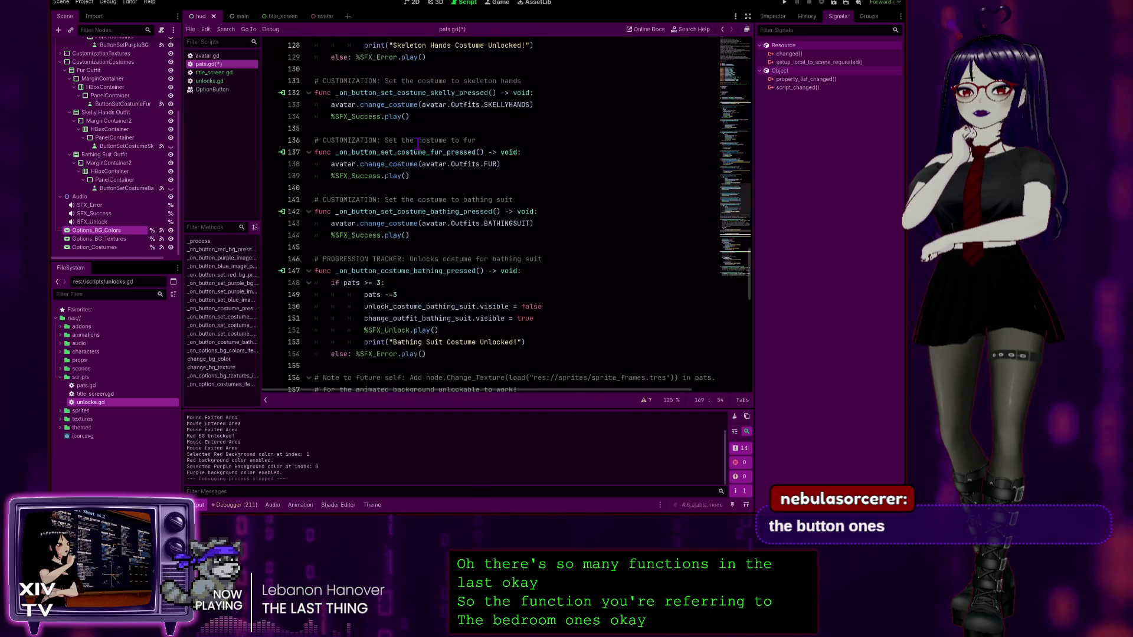
pyautogui.scroll(2, 441, 175)
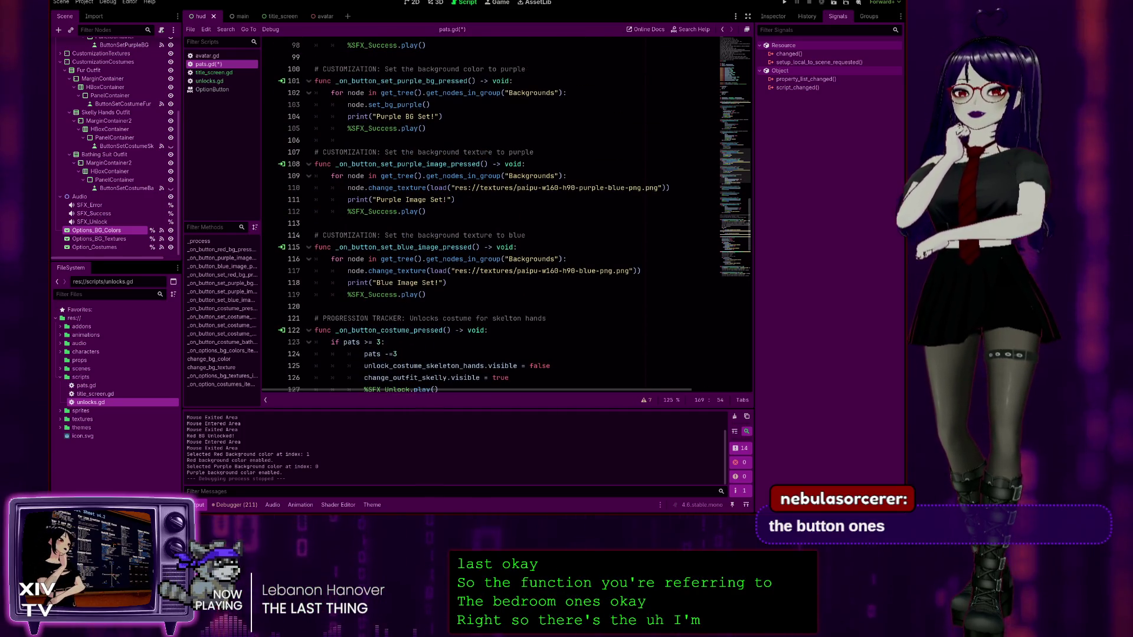
pyautogui.scroll(1, 489, 215)
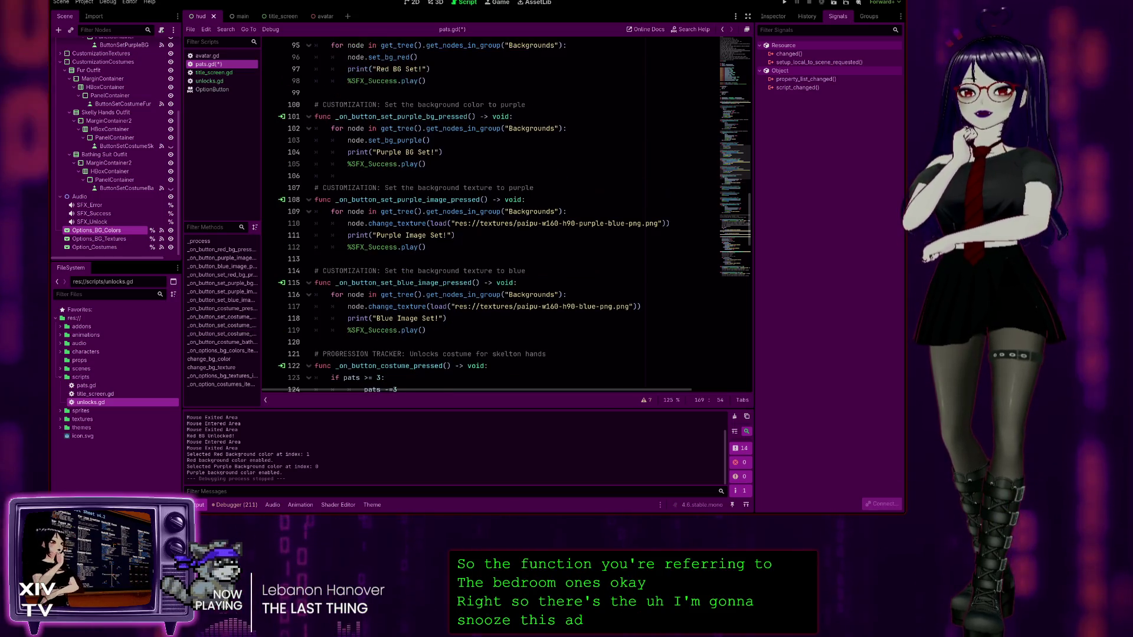
pyautogui.scroll(5, 502, 215)
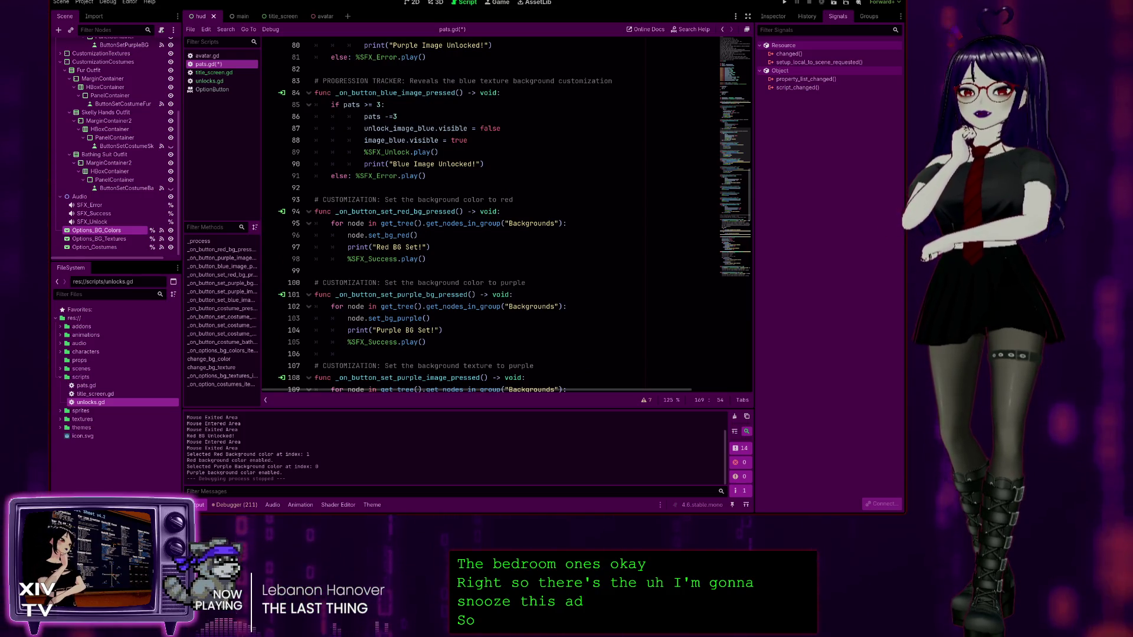
pyautogui.scroll(10, 501, 216)
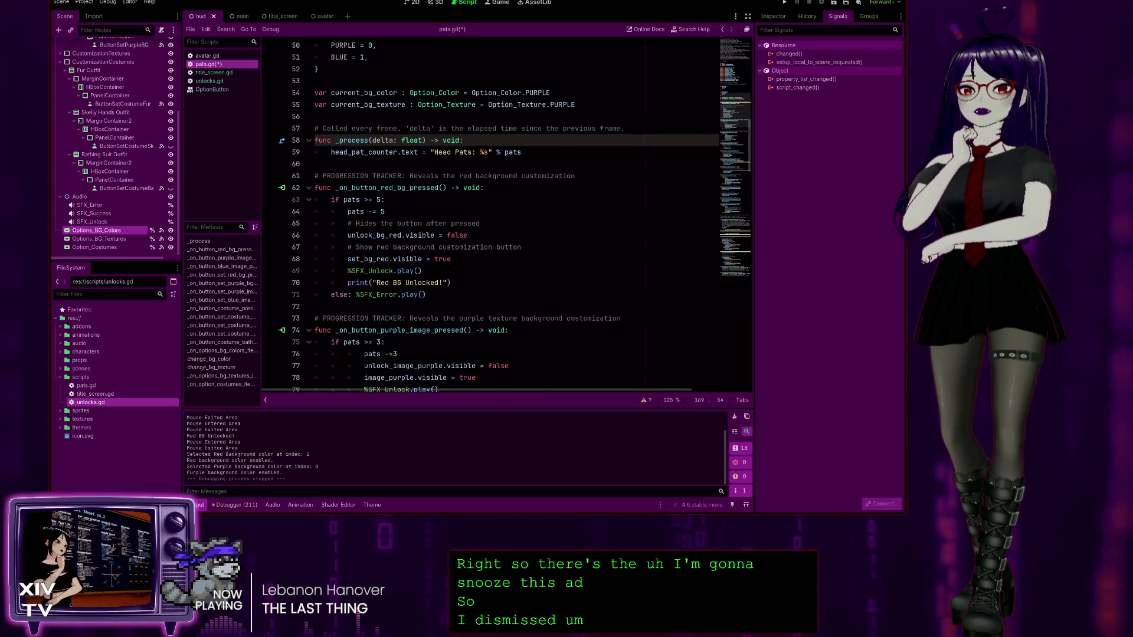
pyautogui.scroll(-11, 501, 215)
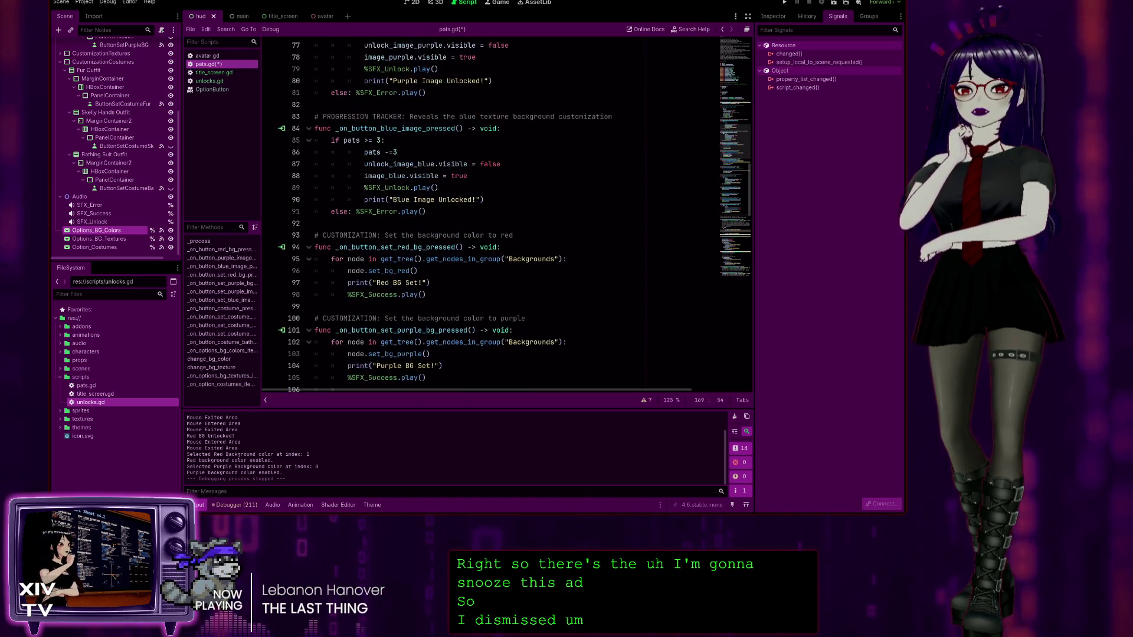
pyautogui.scroll(-2, 501, 215)
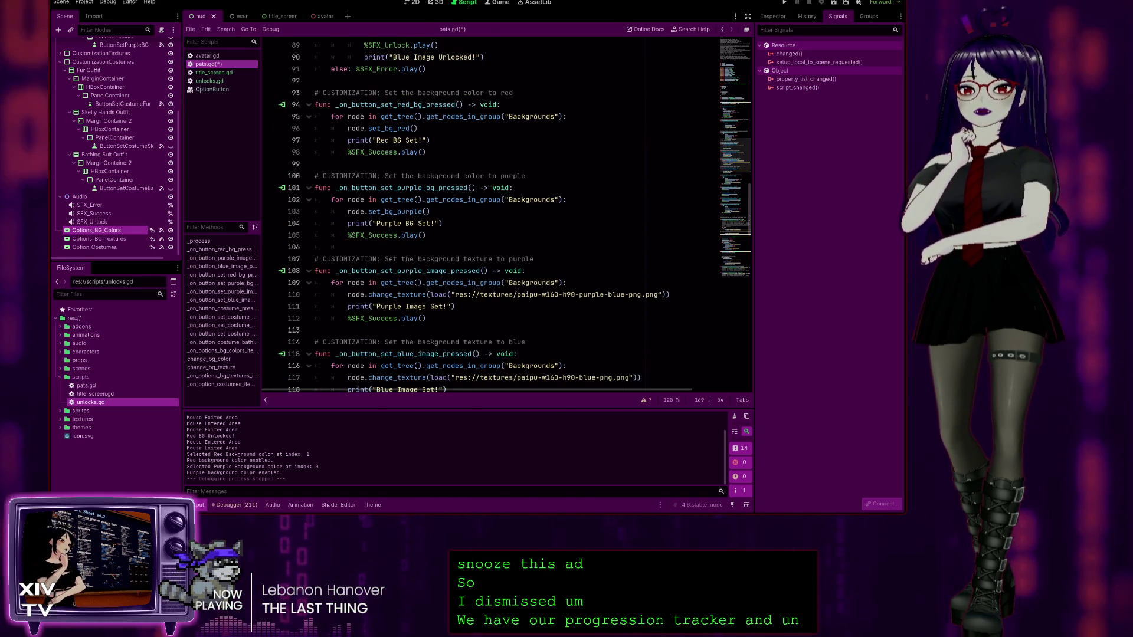
pyautogui.moveTo(426, 152)
pyautogui.mouseDown()
pyautogui.moveTo(365, 147)
pyautogui.moveTo(330, 117)
pyautogui.mouseUp()
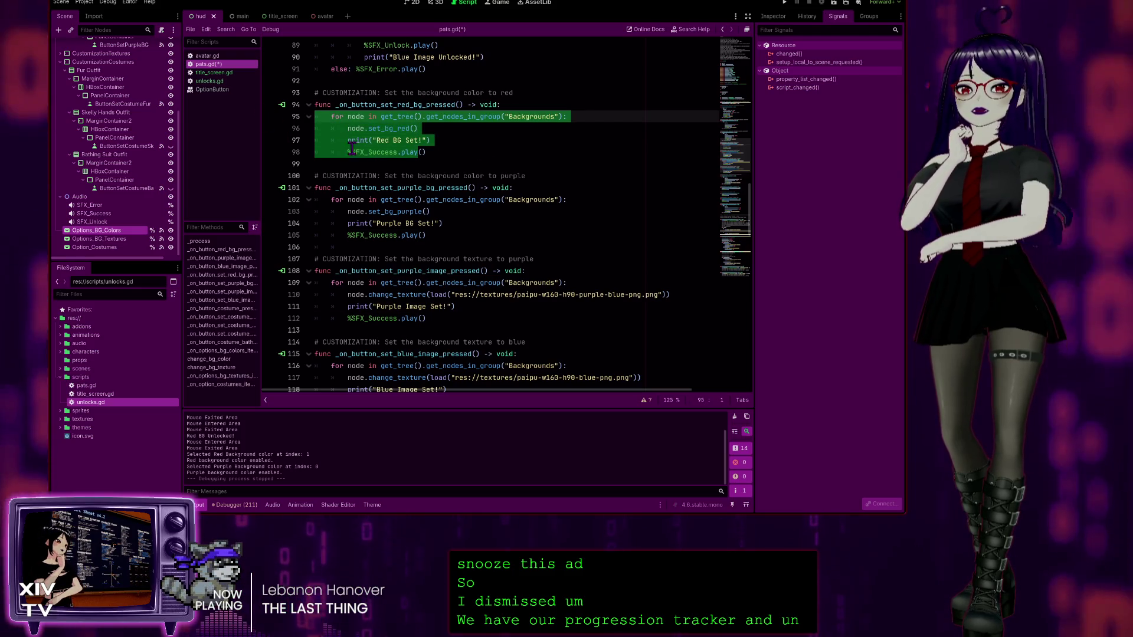
# Step: Copy the red setter's loop lines 95–98 and scroll down to _on_options_bg_colors_item_selected
pyautogui.click(485, 153)
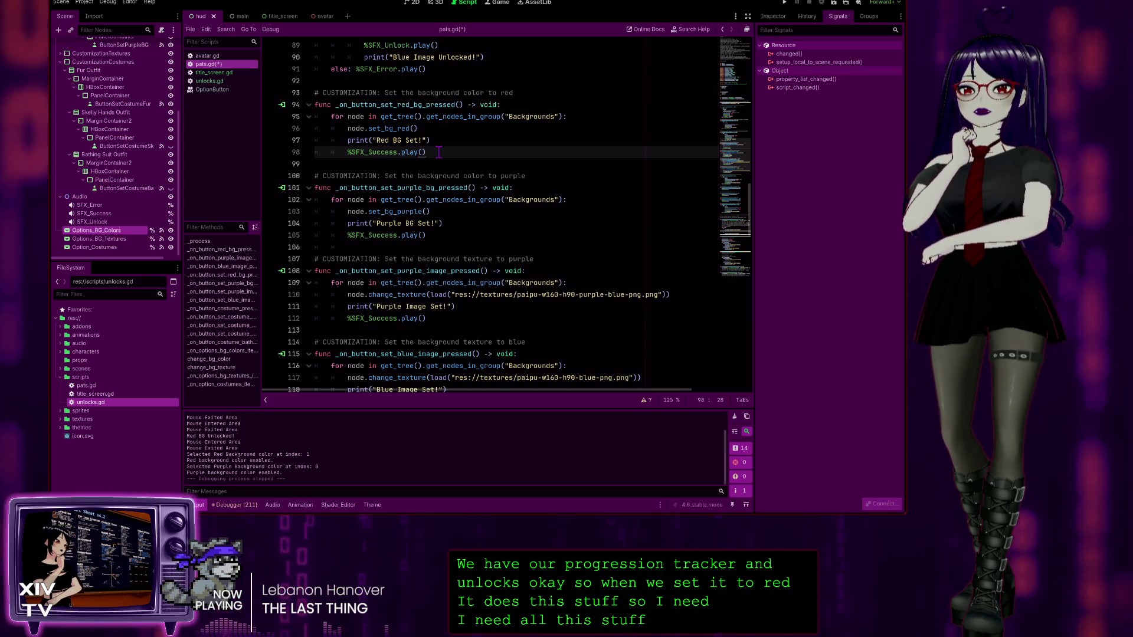
pyautogui.moveTo(439, 152)
pyautogui.mouseDown()
pyautogui.moveTo(284, 134)
pyautogui.moveTo(284, 116)
pyautogui.mouseUp()
pyautogui.hotkey('ctrl', 'c')
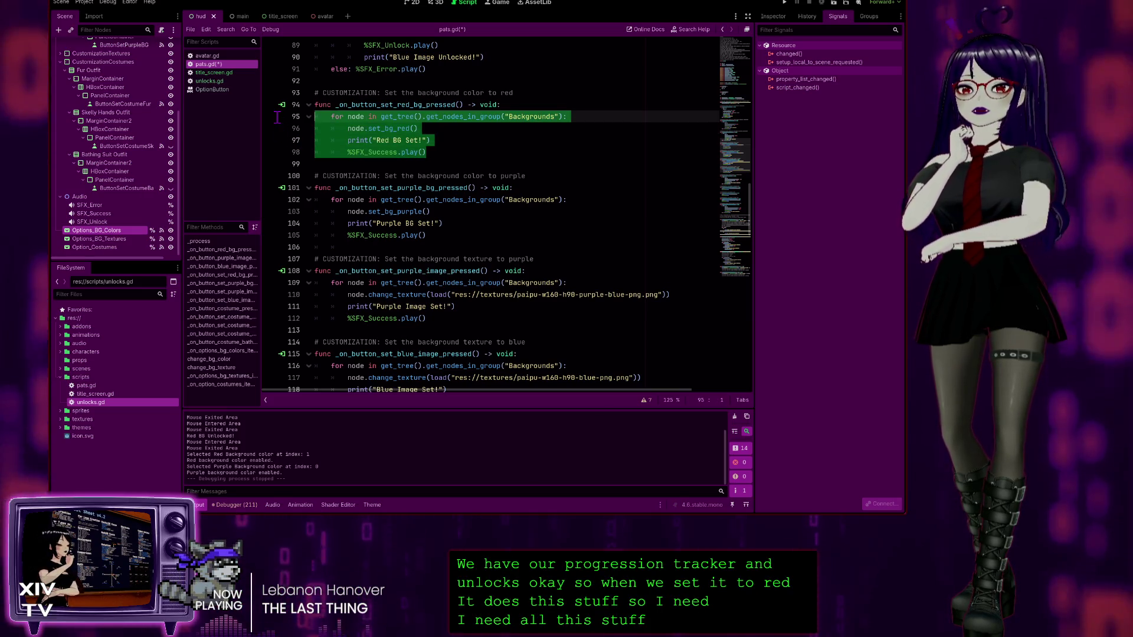
pyautogui.scroll(-1, 506, 234)
pyautogui.scroll(-10, 506, 234)
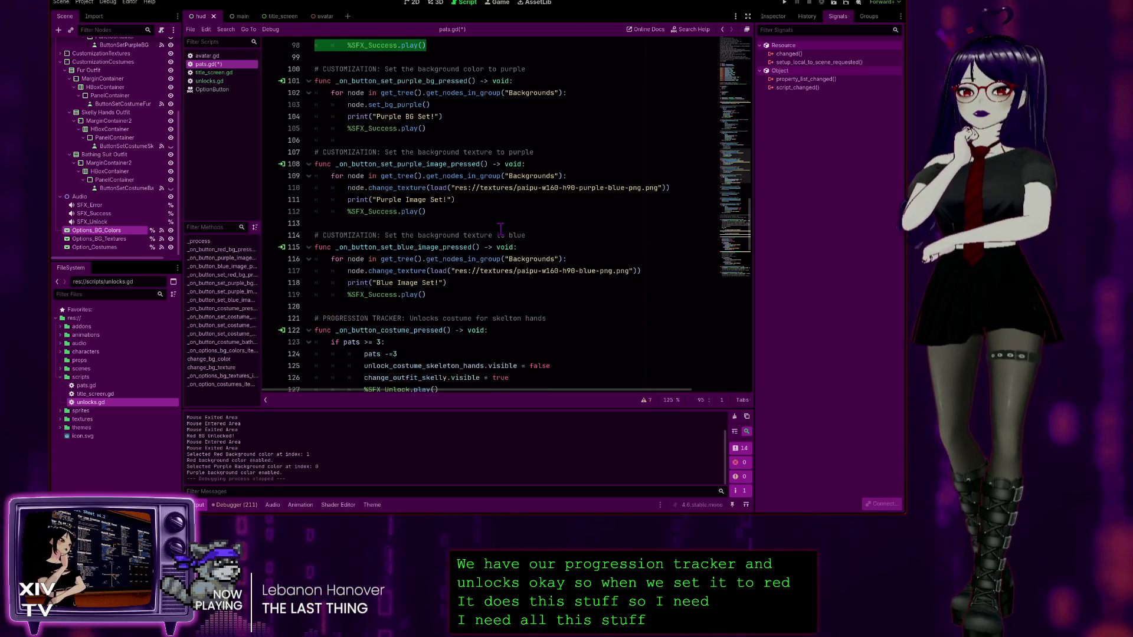
pyautogui.scroll(-6, 495, 223)
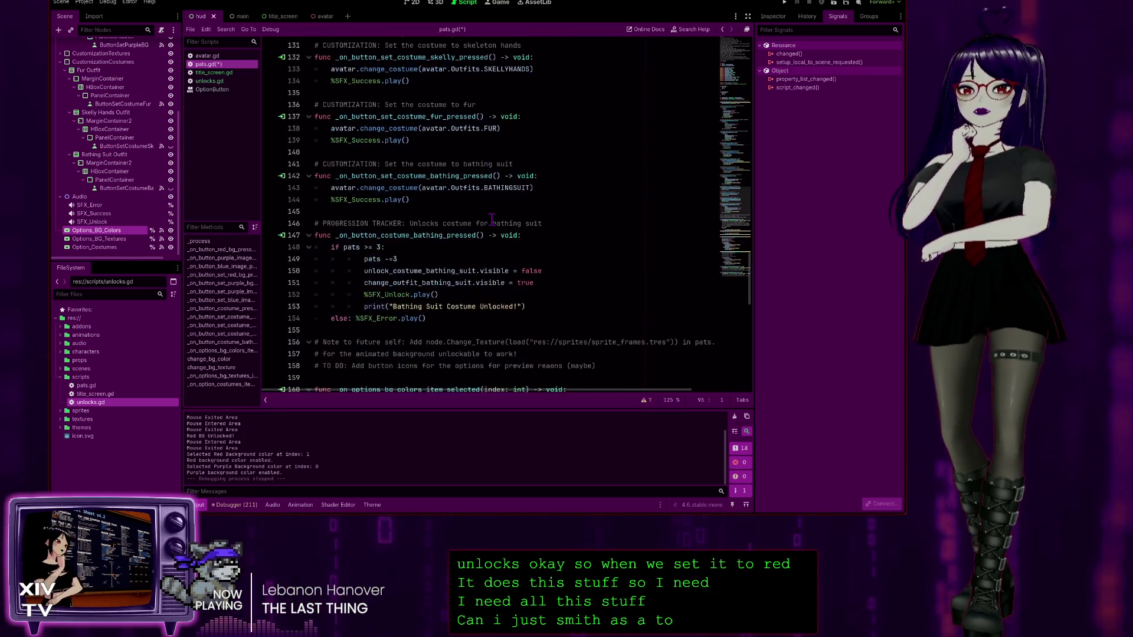
pyautogui.scroll(-6, 420, 212)
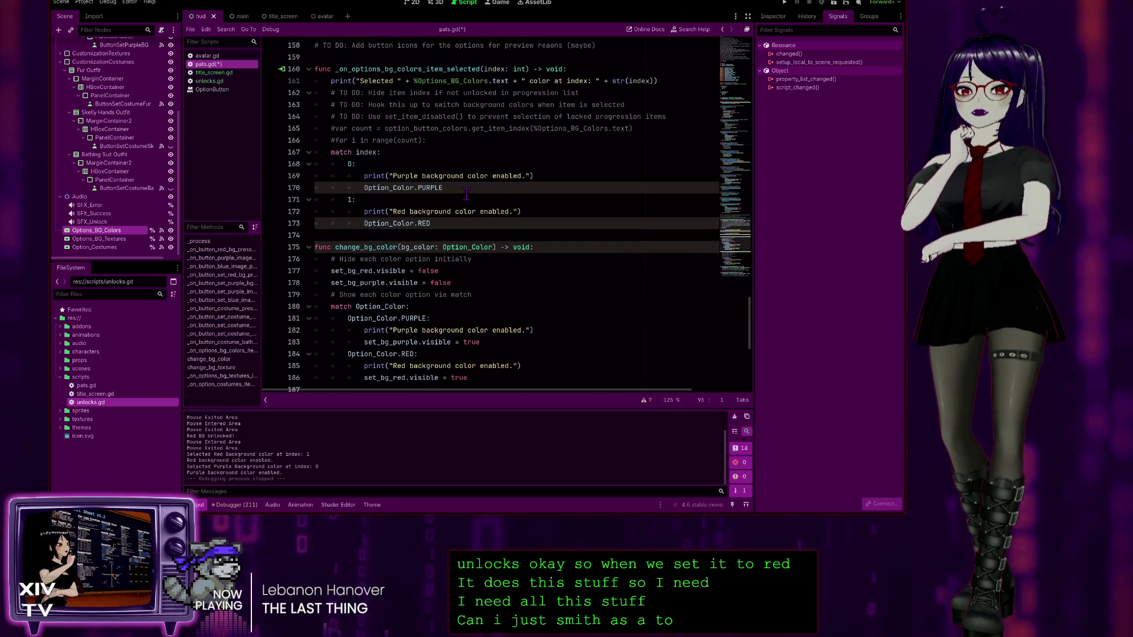
# Step: Paste the red background loop in place of Option_Color.RED under case 1
pyautogui.click(460, 187)
pyautogui.hotkey('shift', 'Home')
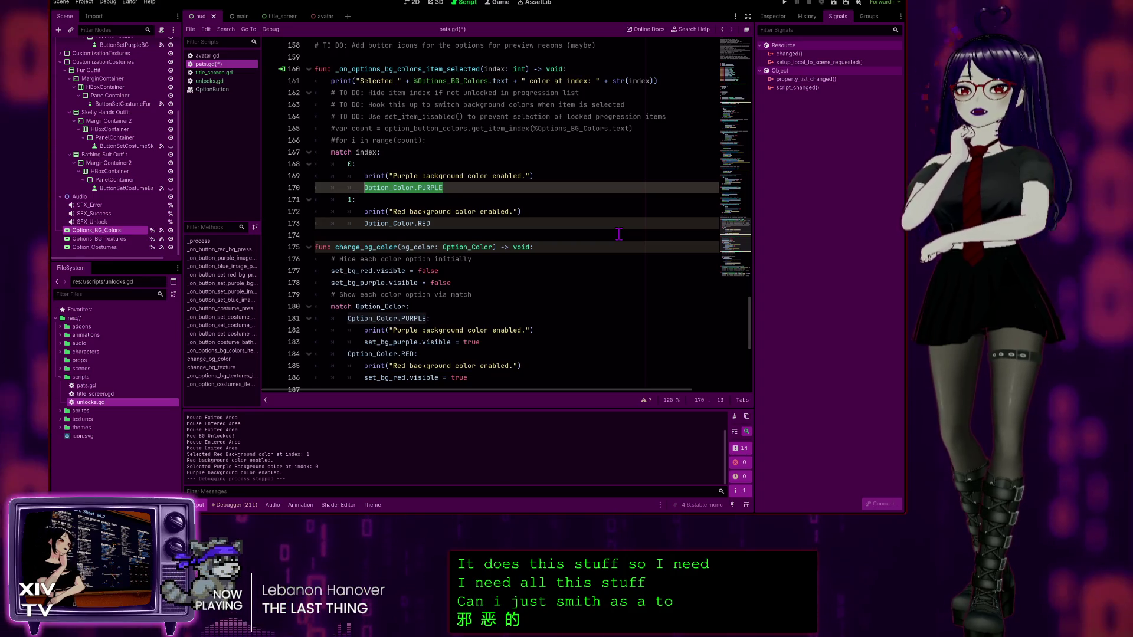
pyautogui.click(518, 211)
pyautogui.click(435, 223)
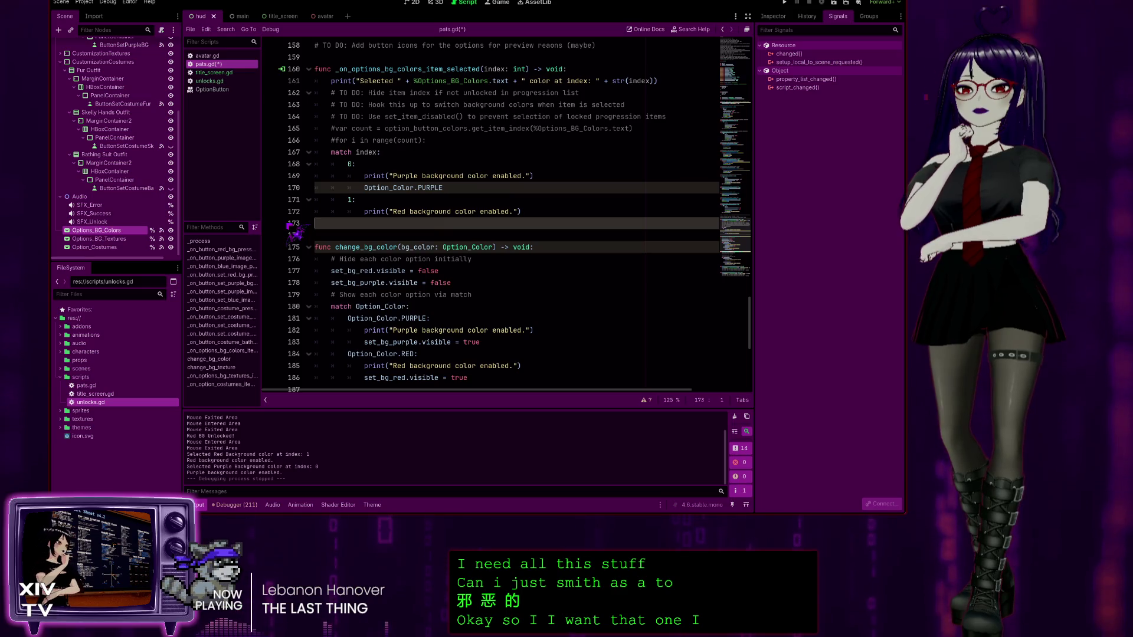
pyautogui.hotkey('ctrl', 'v')
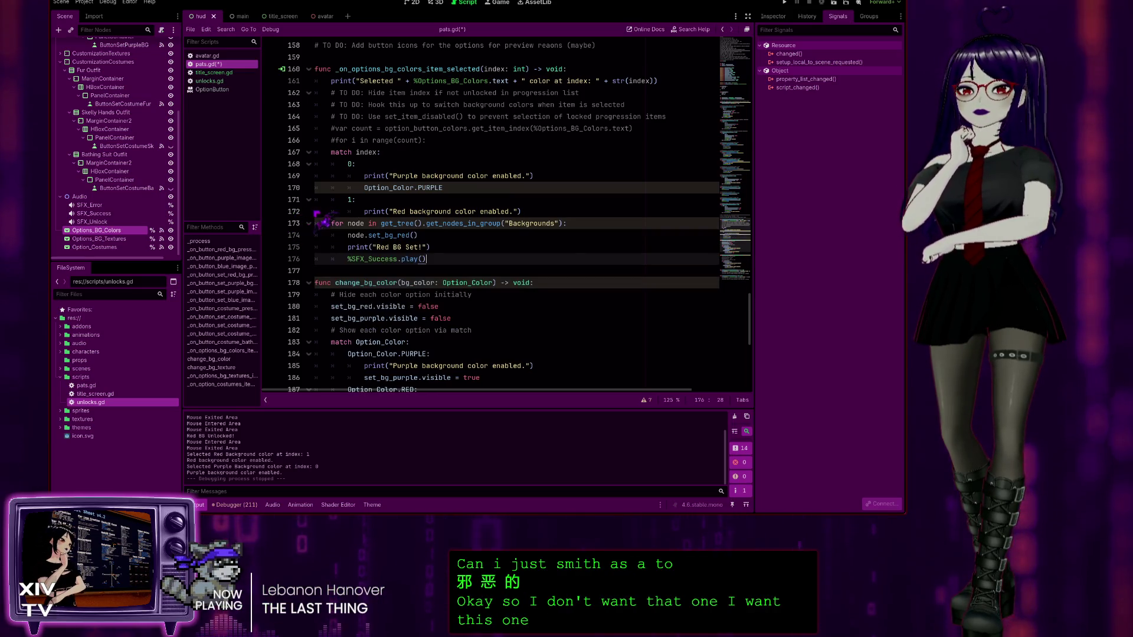
# Step: Indent the pasted loop, set_bg_red call, Red BG Set! print and success sound until the error clears
pyautogui.click(321, 222)
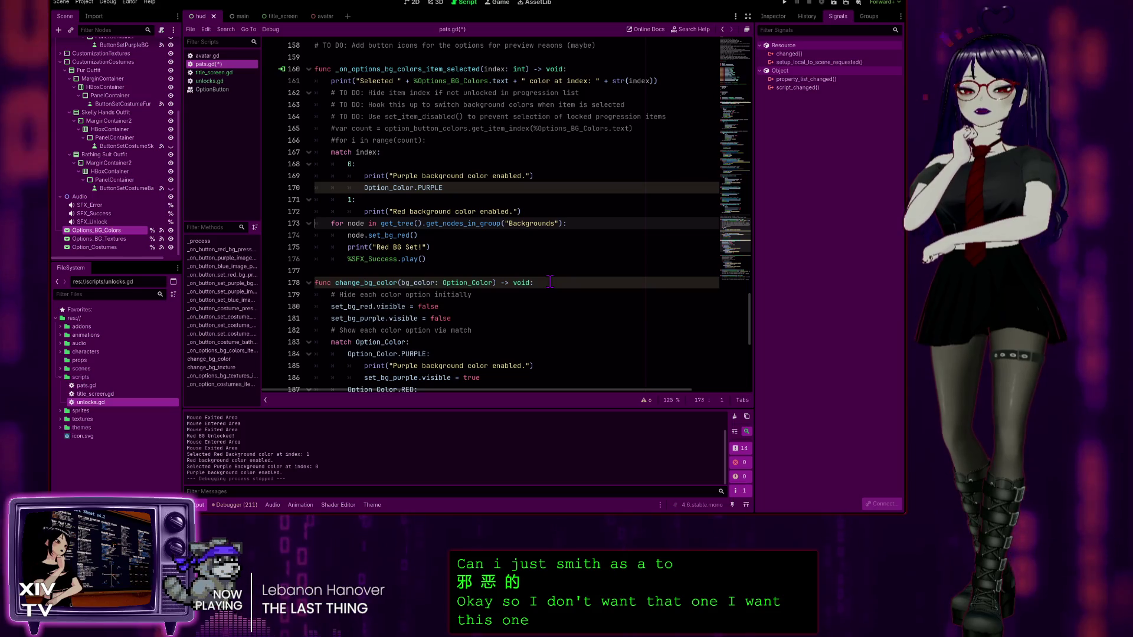
pyautogui.press('Tab')
pyautogui.press('Tab')
pyautogui.press('Down')
pyautogui.press('Tab')
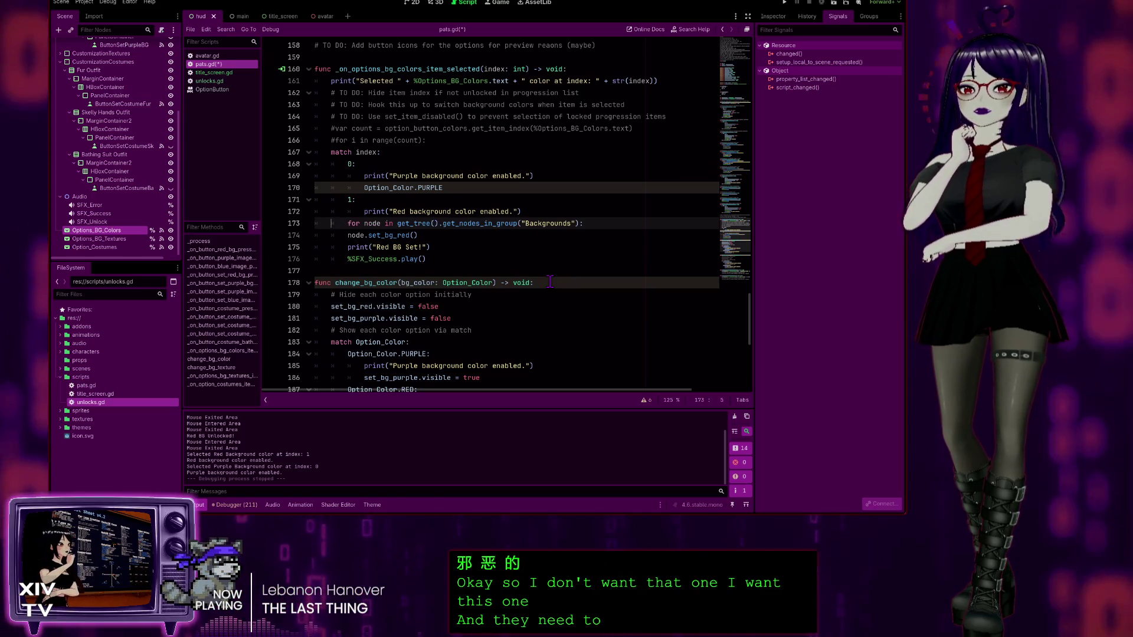
pyautogui.press('Tab')
pyautogui.press('Down')
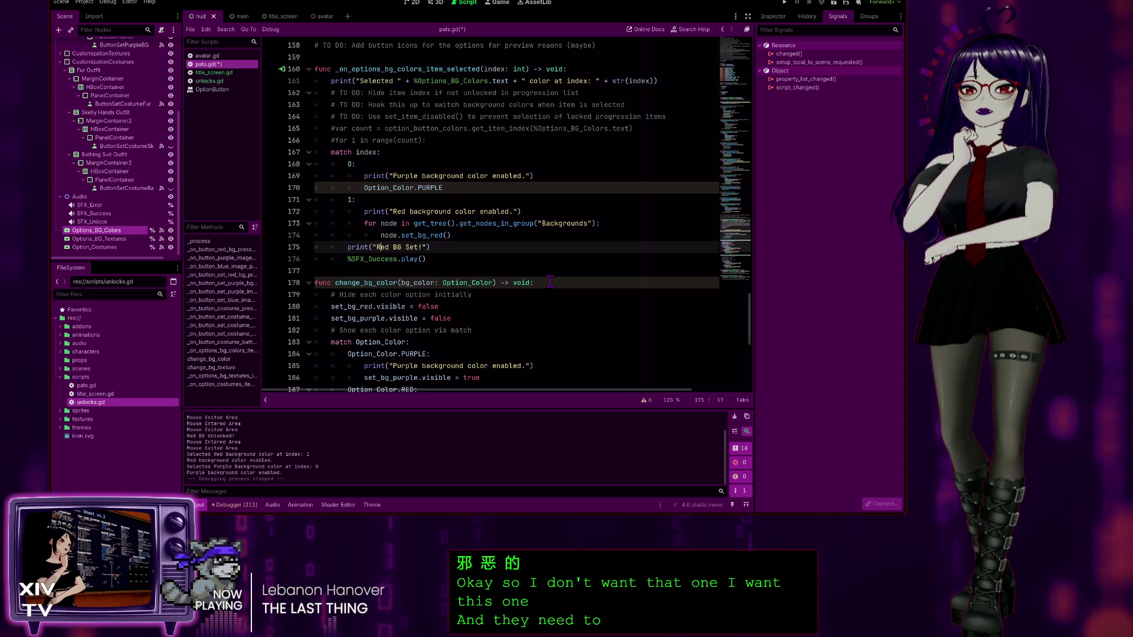
pyautogui.press('Tab')
pyautogui.press('Tab')
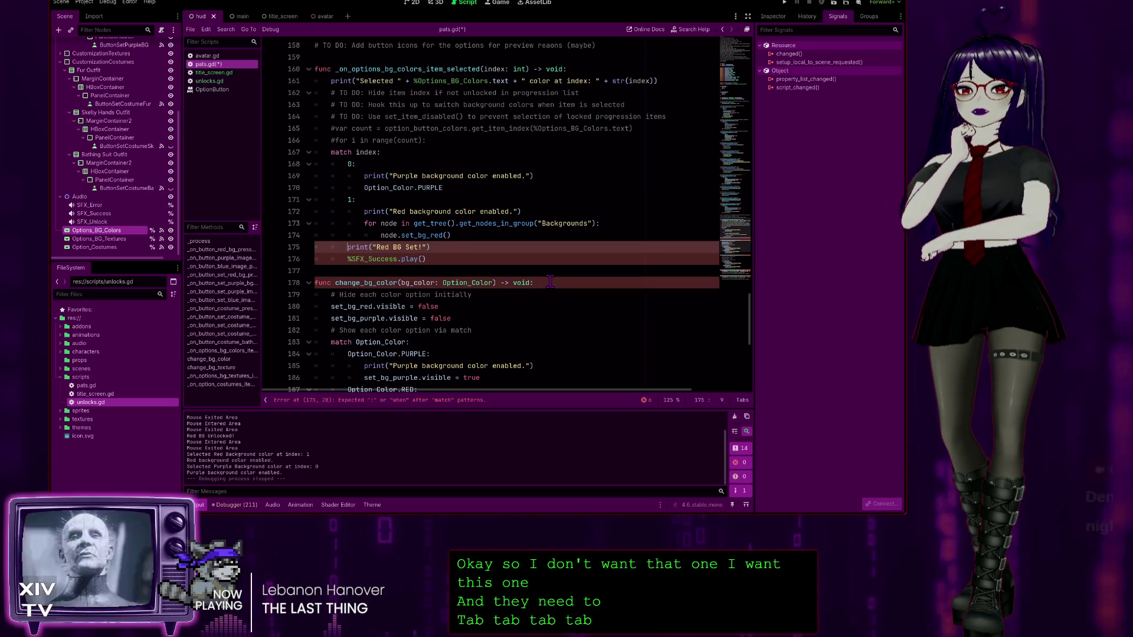
pyautogui.press('Down')
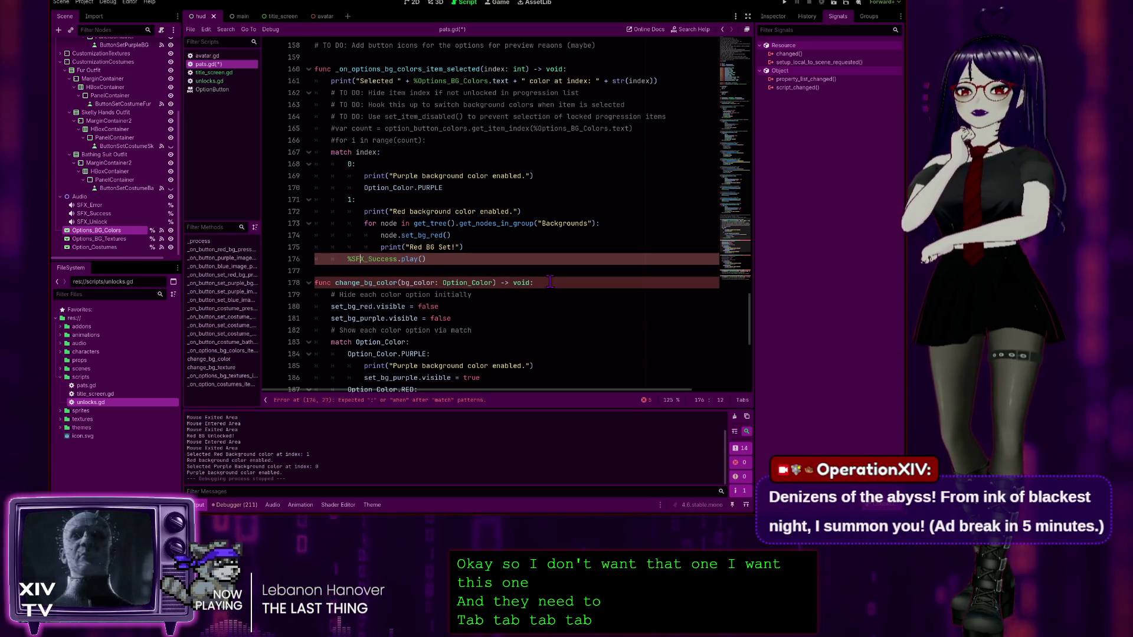
pyautogui.press('Left')
pyautogui.press('Left')
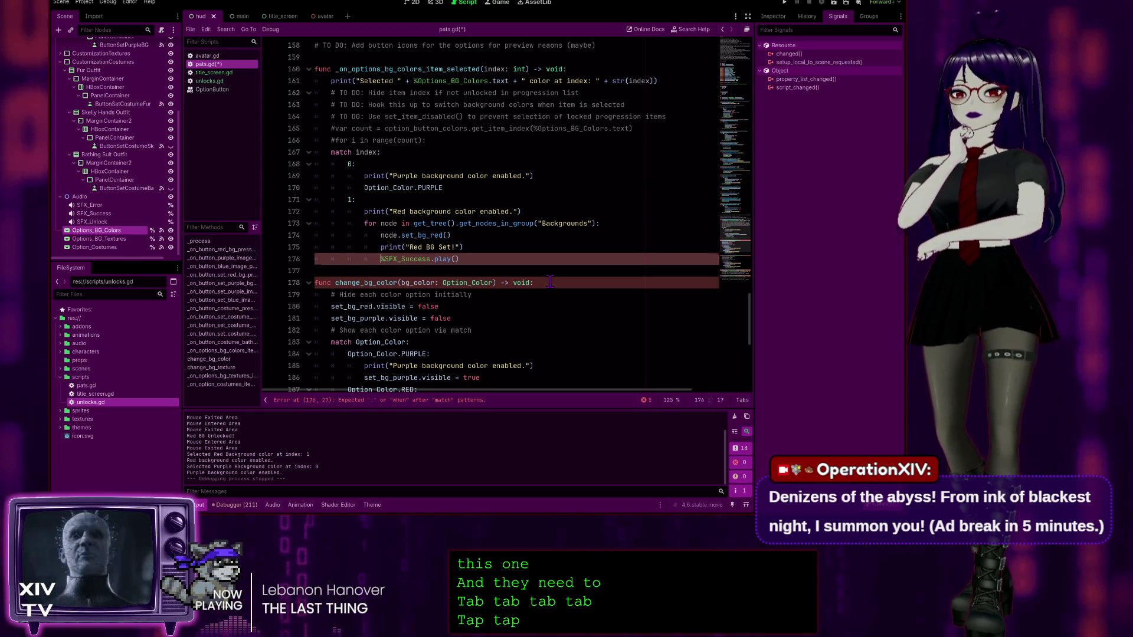
pyautogui.press('Tab')
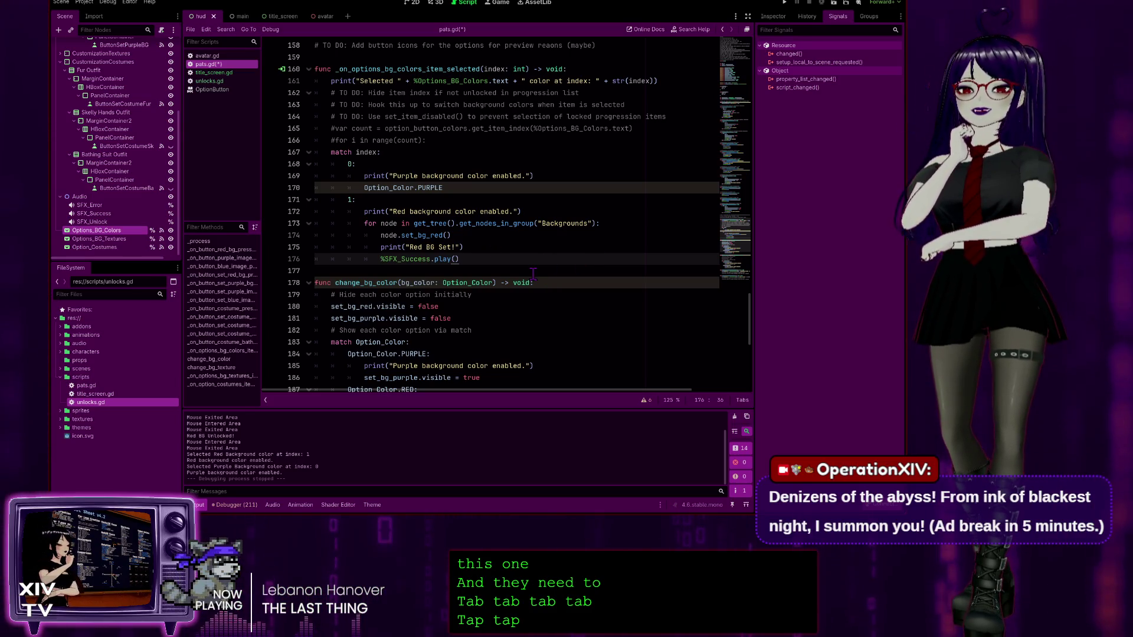
pyautogui.click(475, 247)
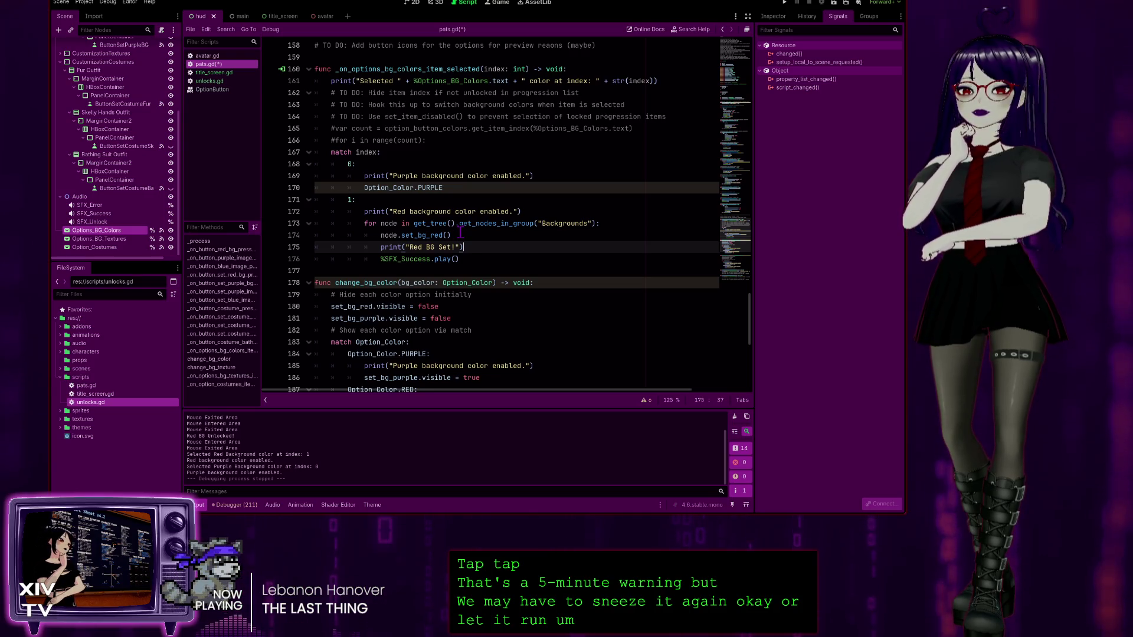
# Step: Run the game, pat the head, unlock red, and choose Red Background from the dropdown
pyautogui.click(786, 3)
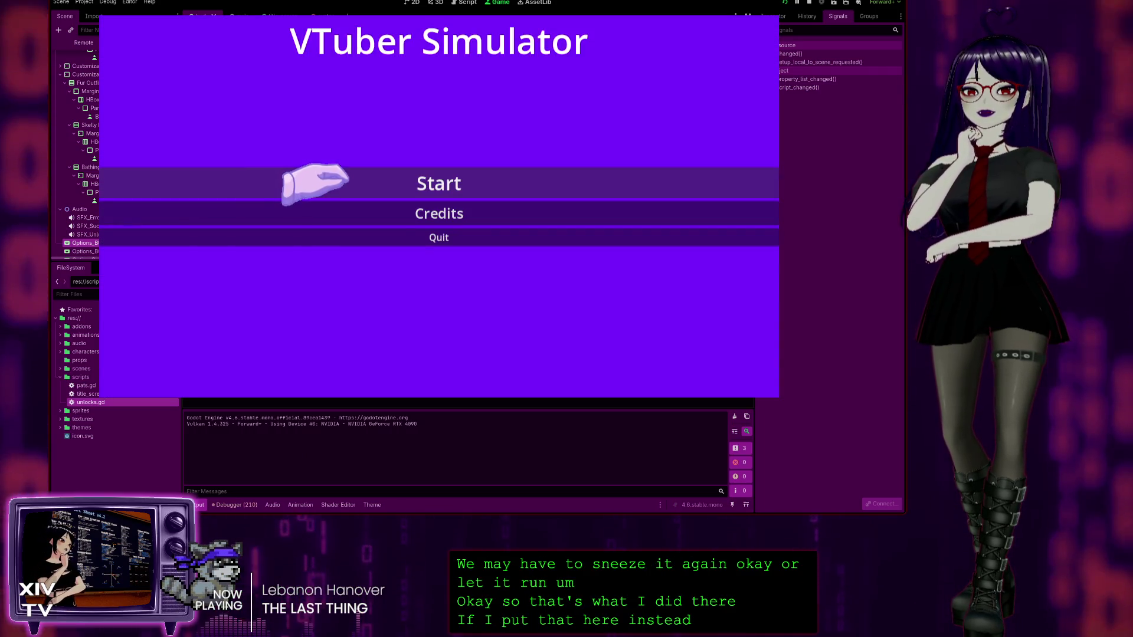
pyautogui.click(330, 182)
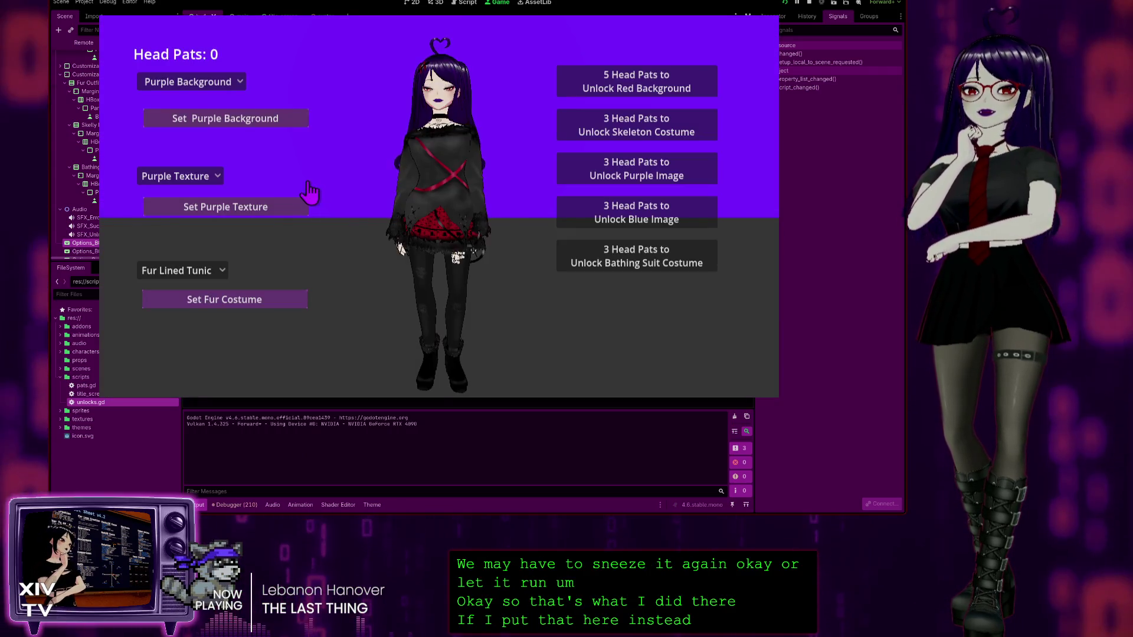
pyautogui.click(437, 76)
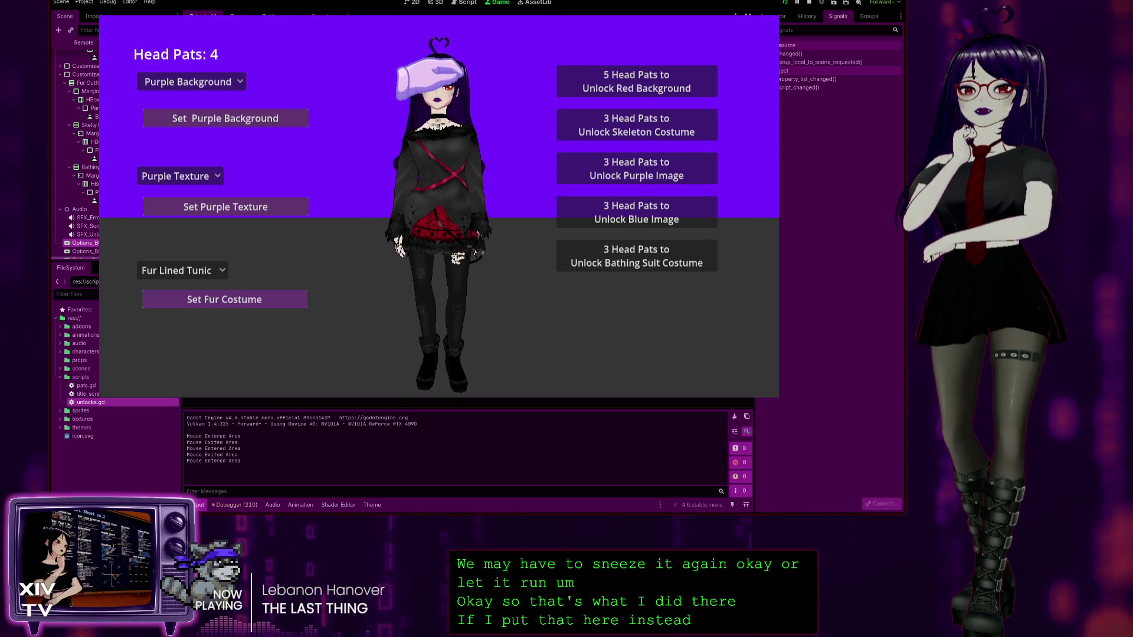
pyautogui.click(608, 76)
pyautogui.click(177, 81)
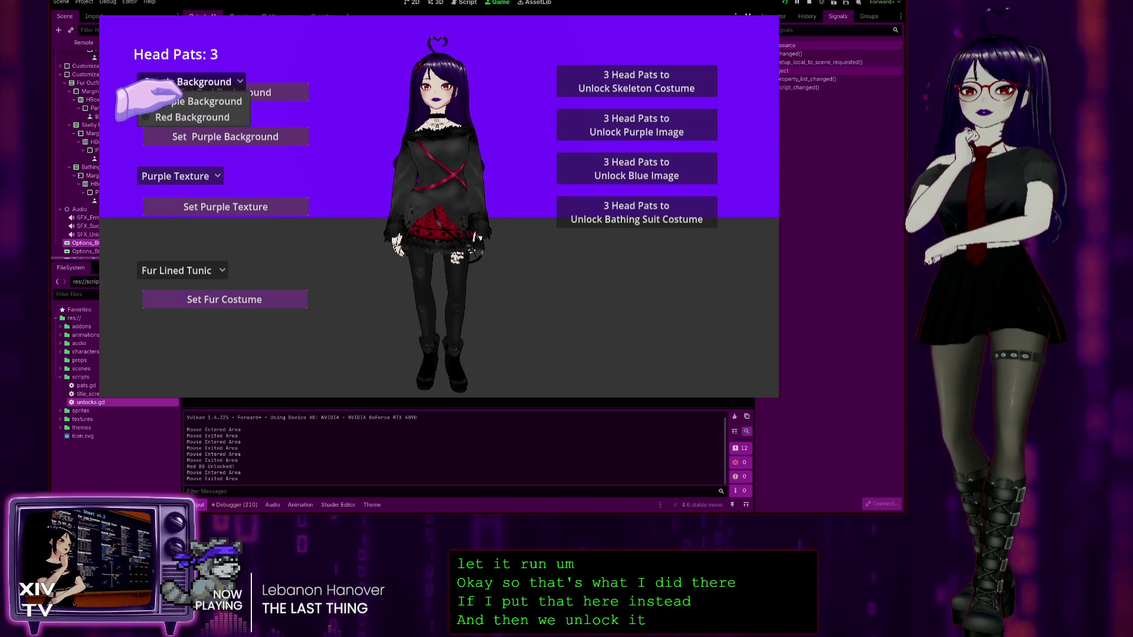
pyautogui.click(144, 123)
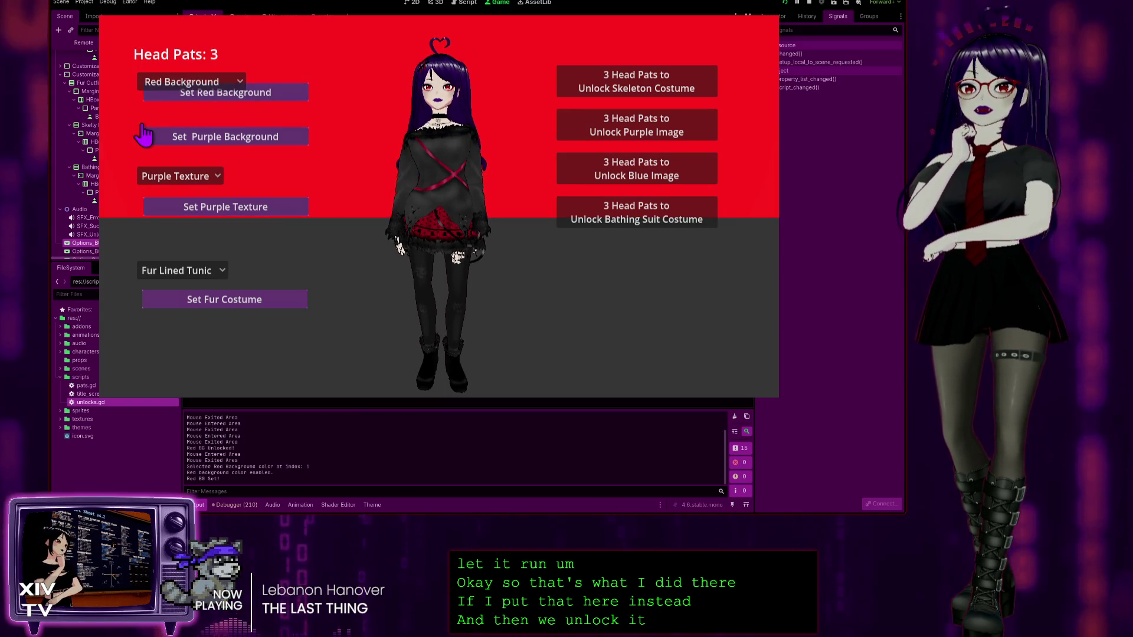
# Step: Switch the background between Purple and Red several times, ending on Purple, then stop the game
pyautogui.click(177, 81)
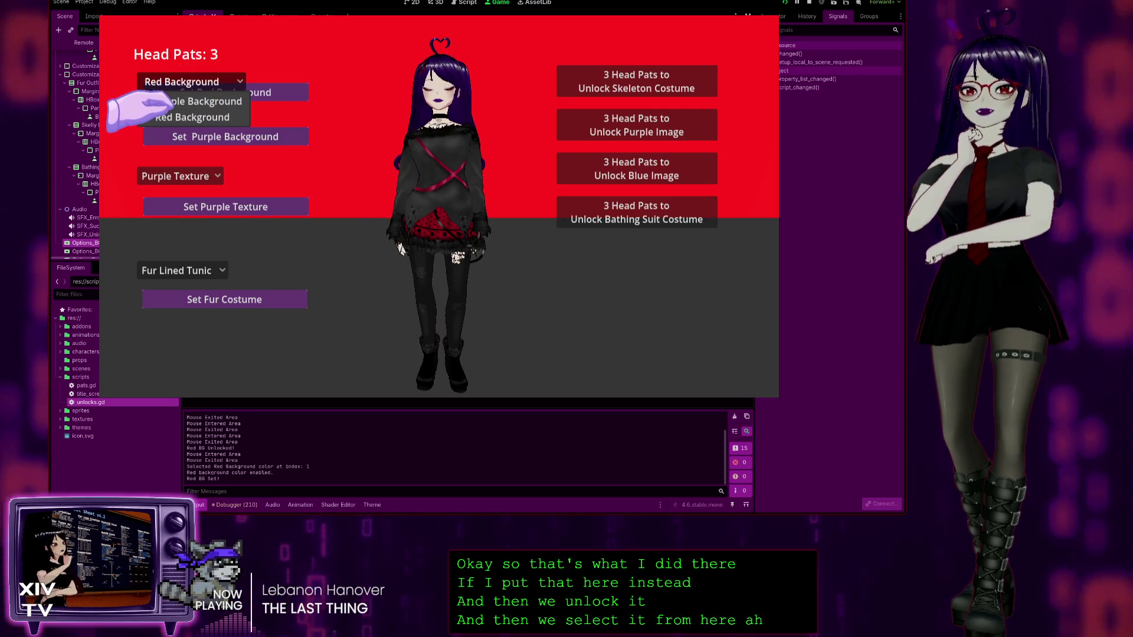
pyautogui.click(177, 81)
pyautogui.click(174, 81)
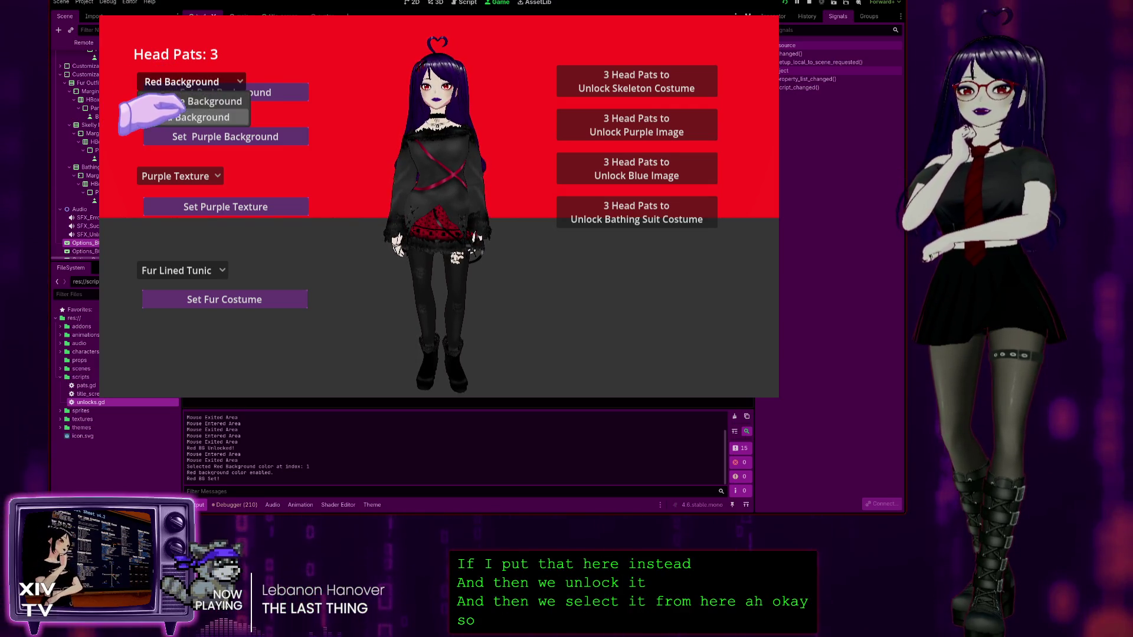
pyautogui.click(180, 101)
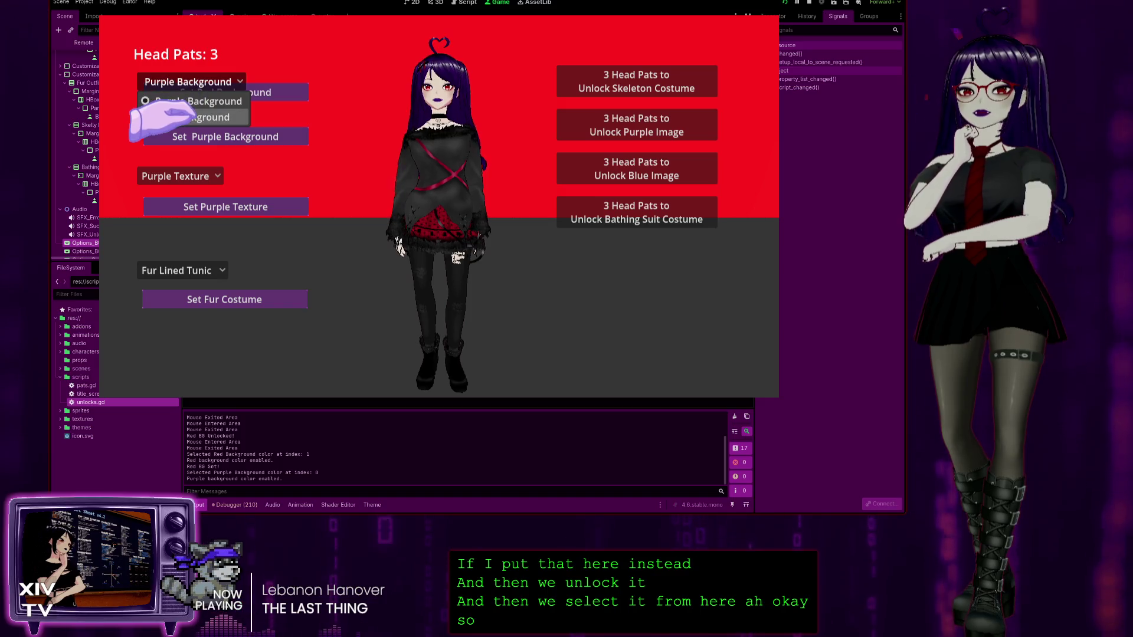
pyautogui.click(191, 117)
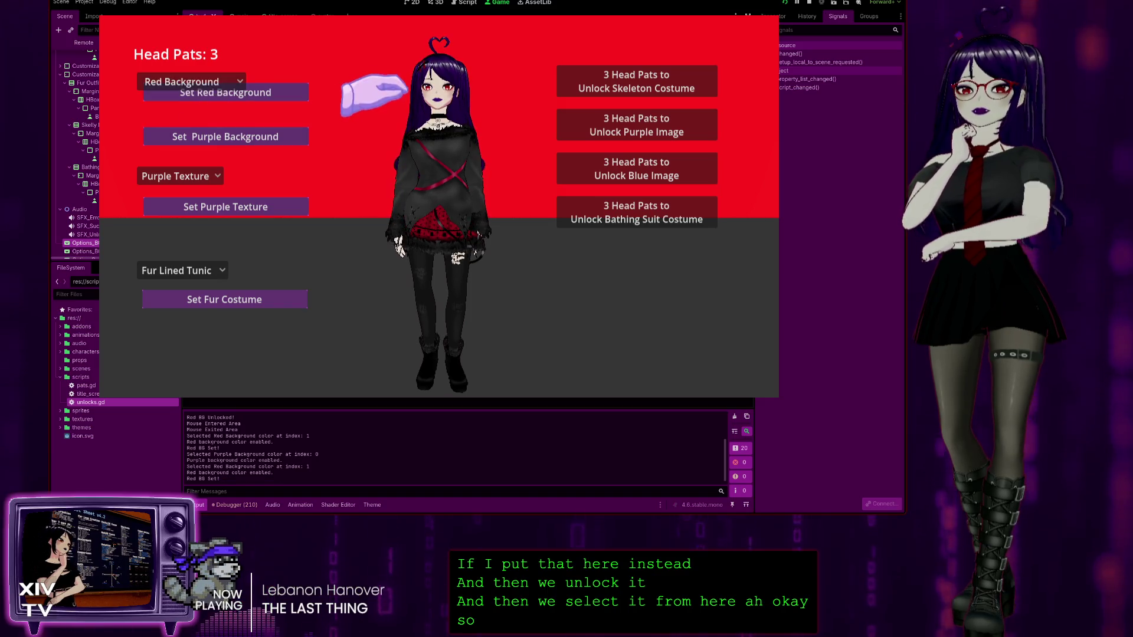
pyautogui.click(188, 82)
pyautogui.click(192, 117)
pyautogui.click(195, 136)
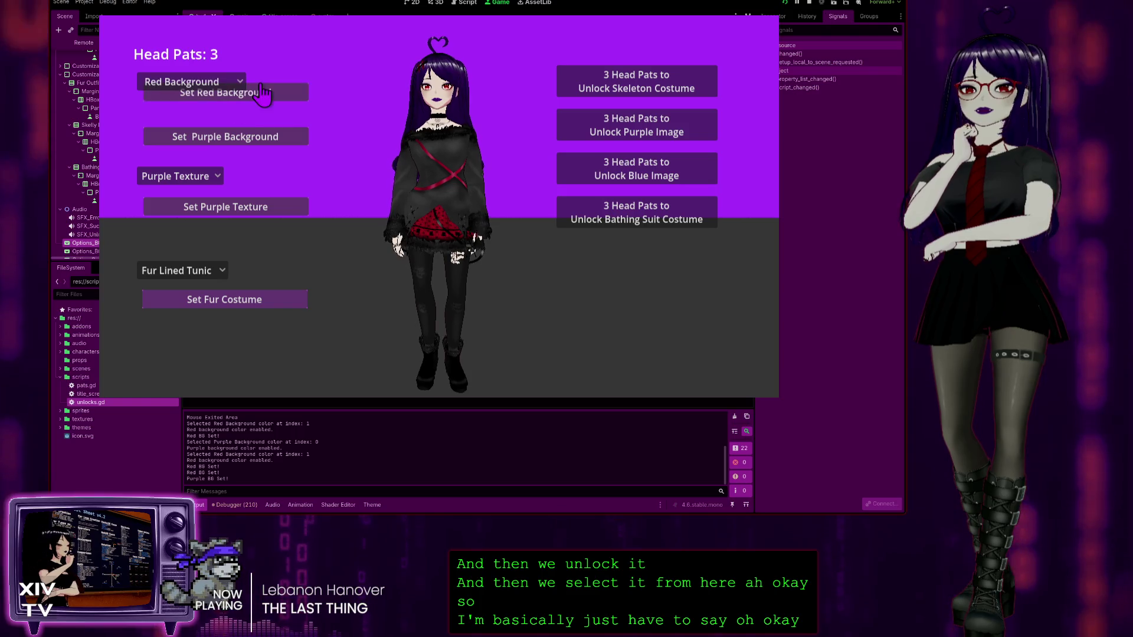
pyautogui.click(260, 93)
pyautogui.click(188, 81)
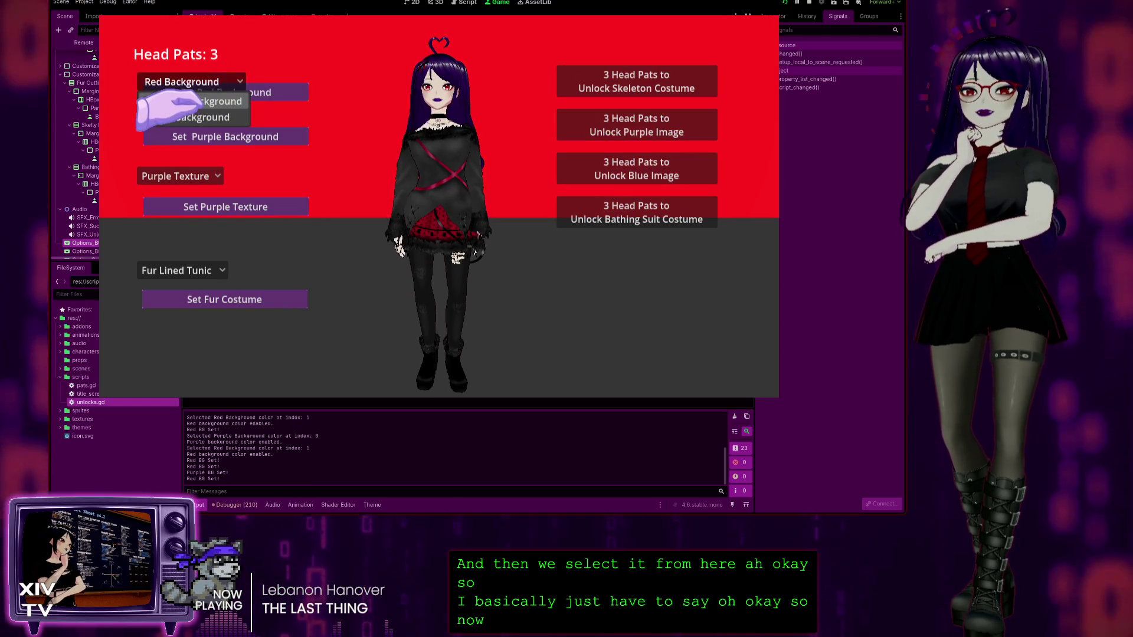
pyautogui.click(195, 102)
pyautogui.click(808, 2)
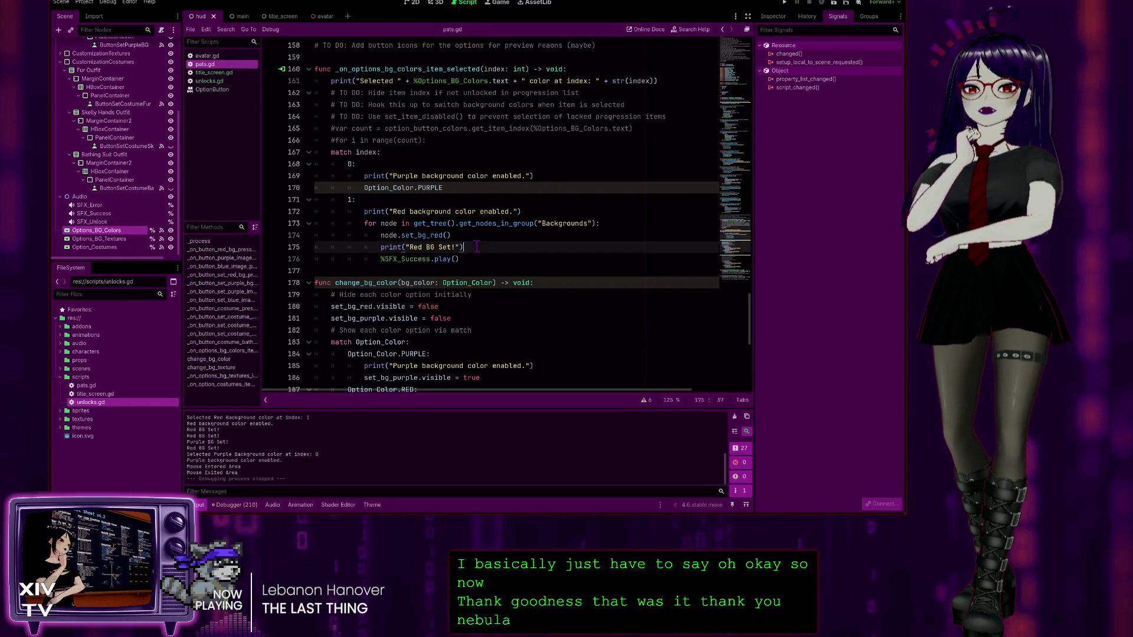
# Step: Delete the print("Red BG Set!") line on line 175
pyautogui.moveTo(486, 243); pyautogui.dragTo(496, 235)
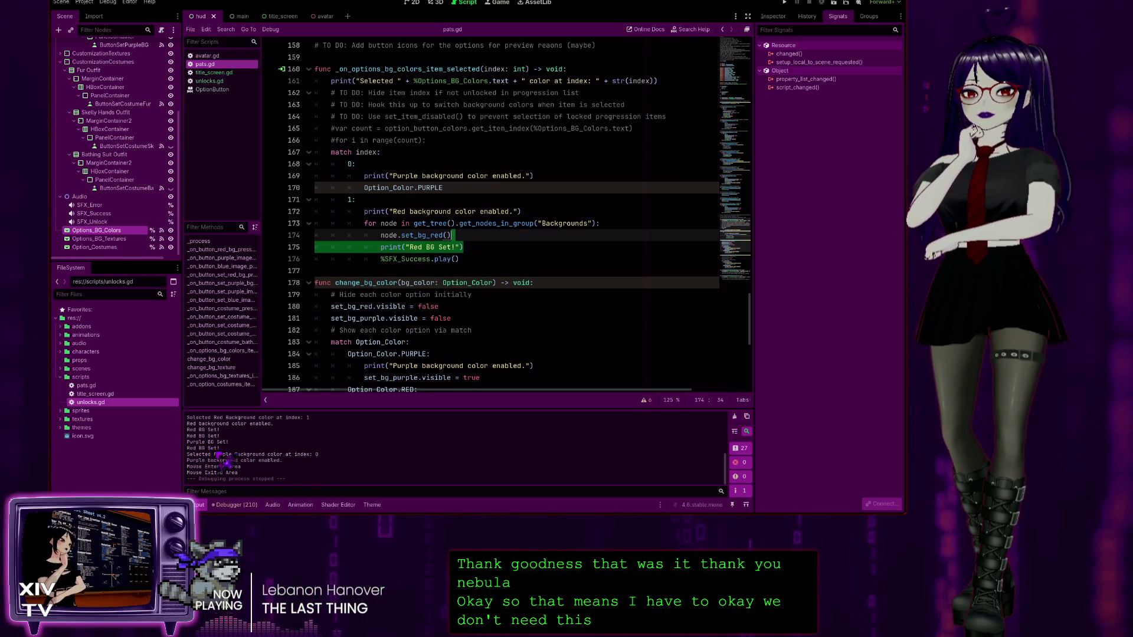
pyautogui.click(477, 245)
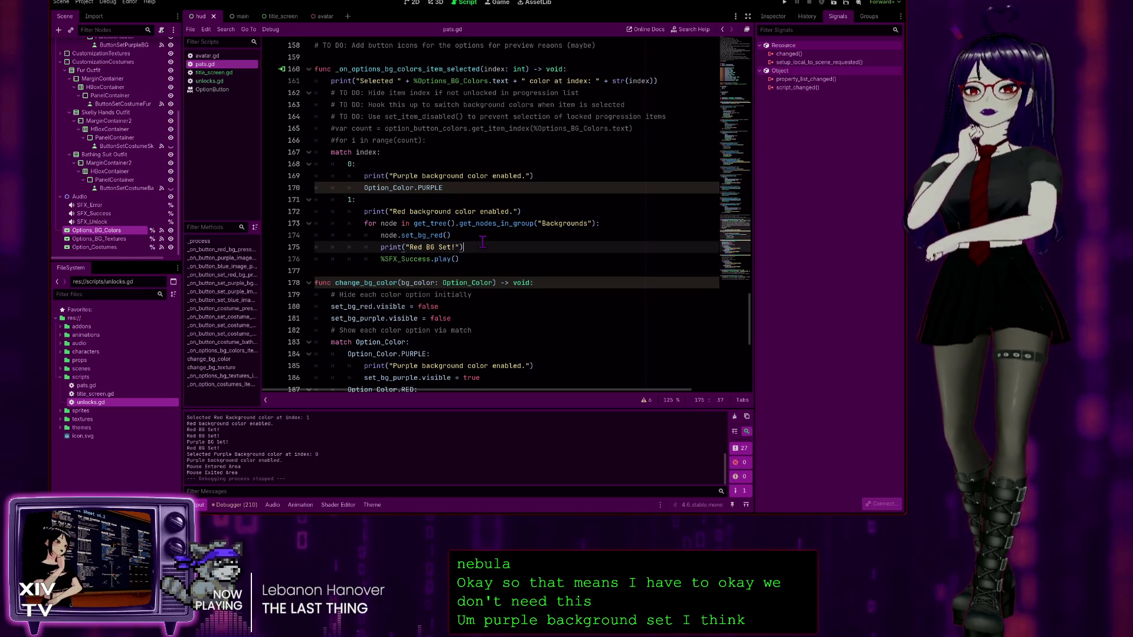
pyautogui.tripleClick(483, 242)
pyautogui.press('BackSpace')
# Step: Move the "Red background color enabled." print from line 172 to just after node.set_bg_red(), removing the empty line
pyautogui.moveTo(521, 211); pyautogui.dragTo(364, 213)
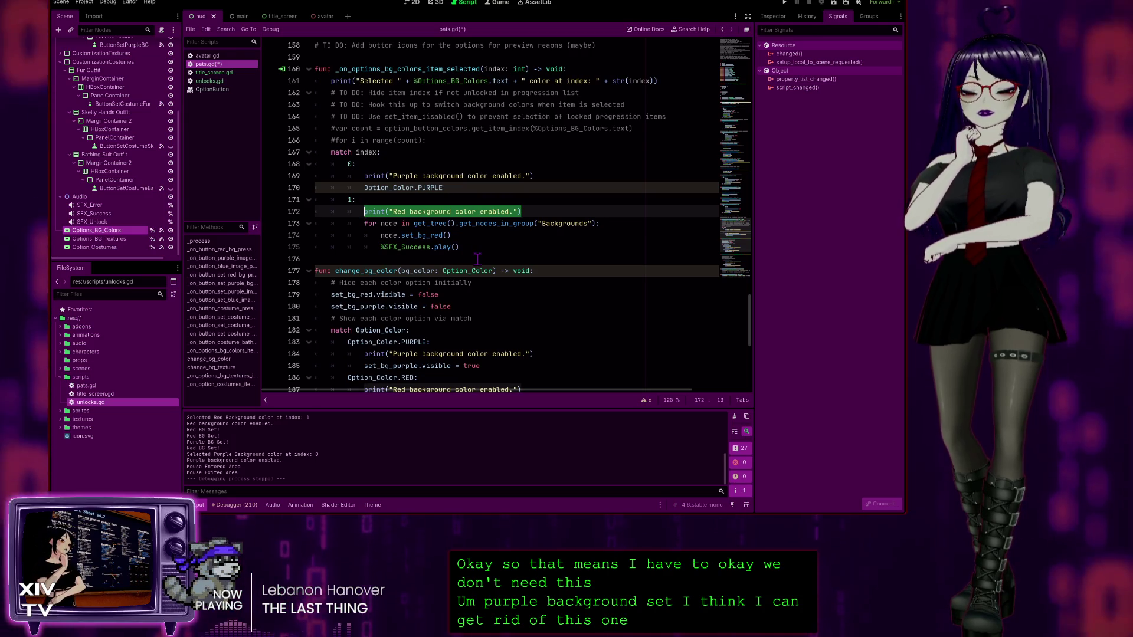
pyautogui.hotkey('ctrl', 'x')
pyautogui.click(470, 238)
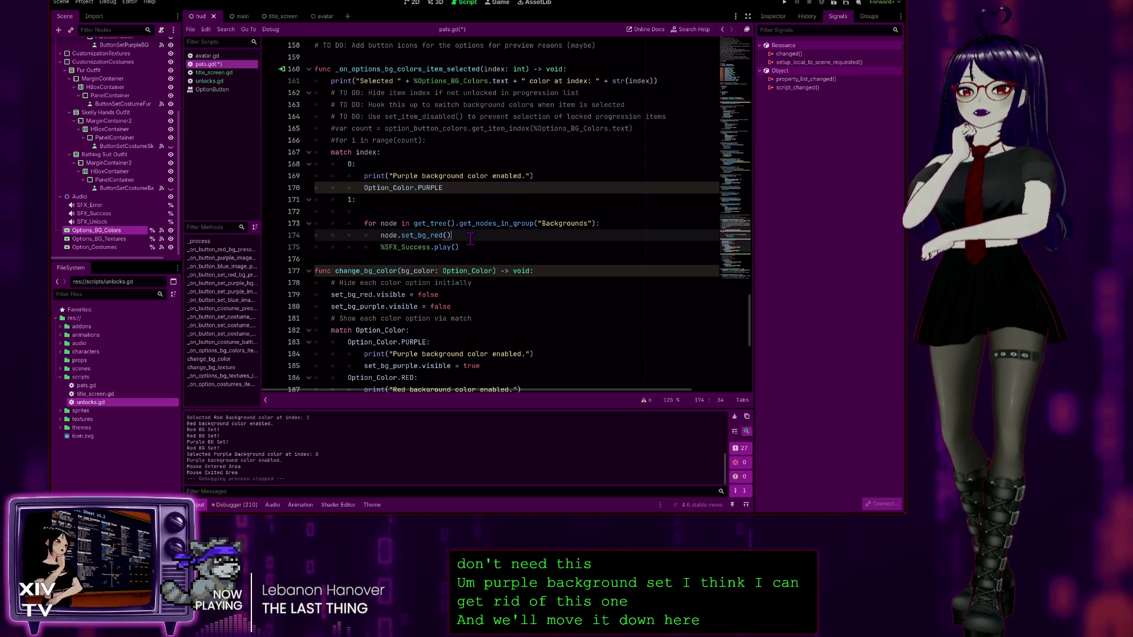
pyautogui.press('Return')
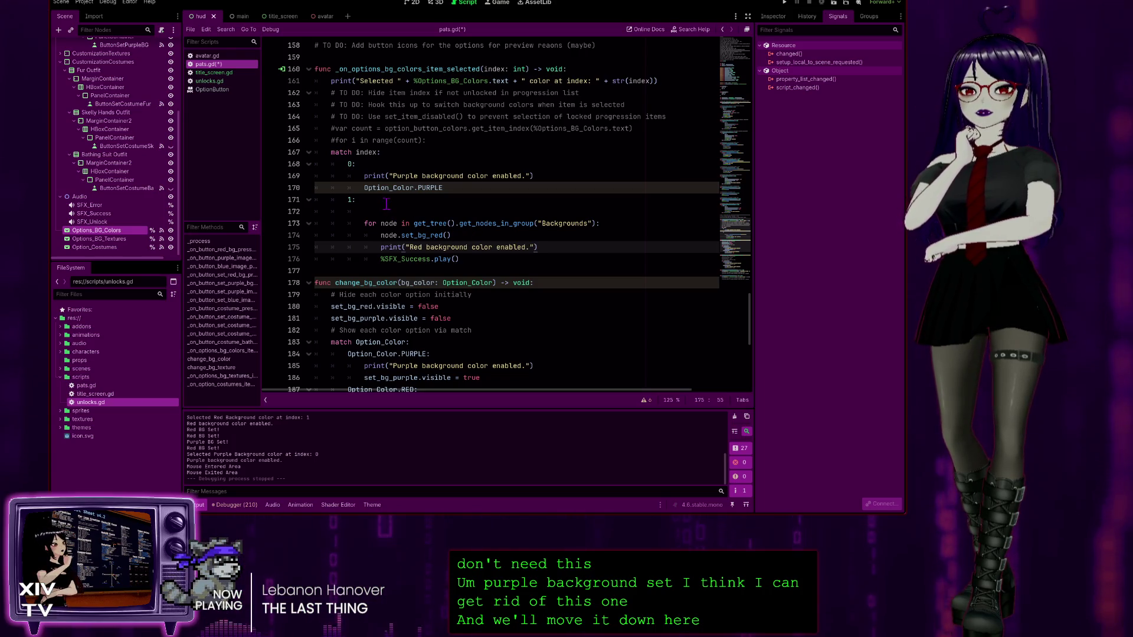
pyautogui.click(384, 207)
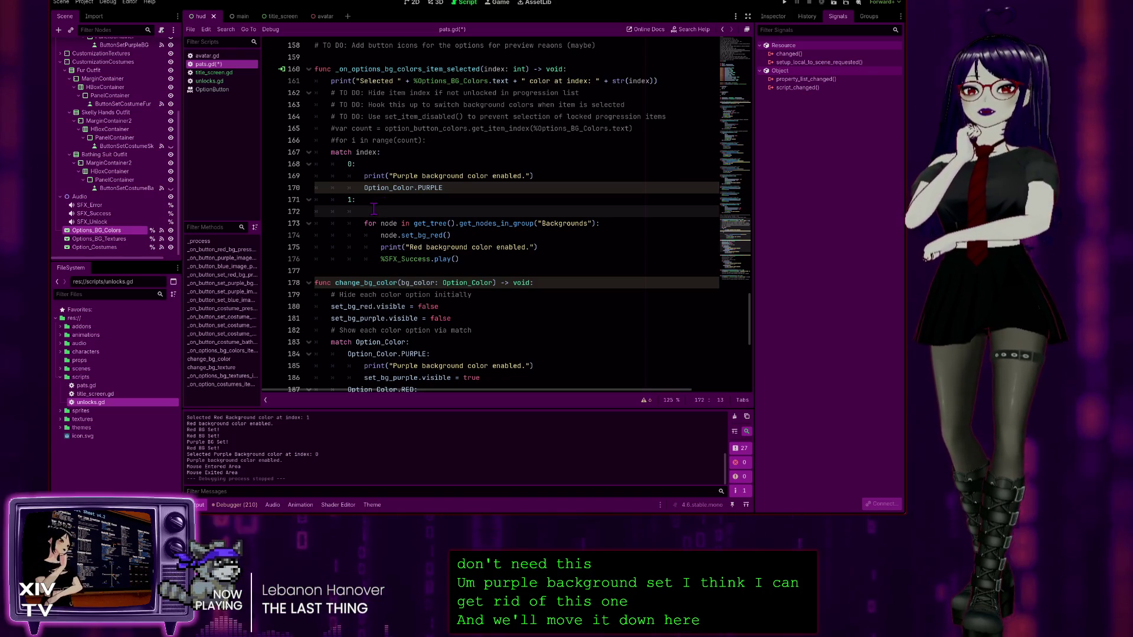
pyautogui.press('BackSpace')
pyautogui.press('BackSpace')
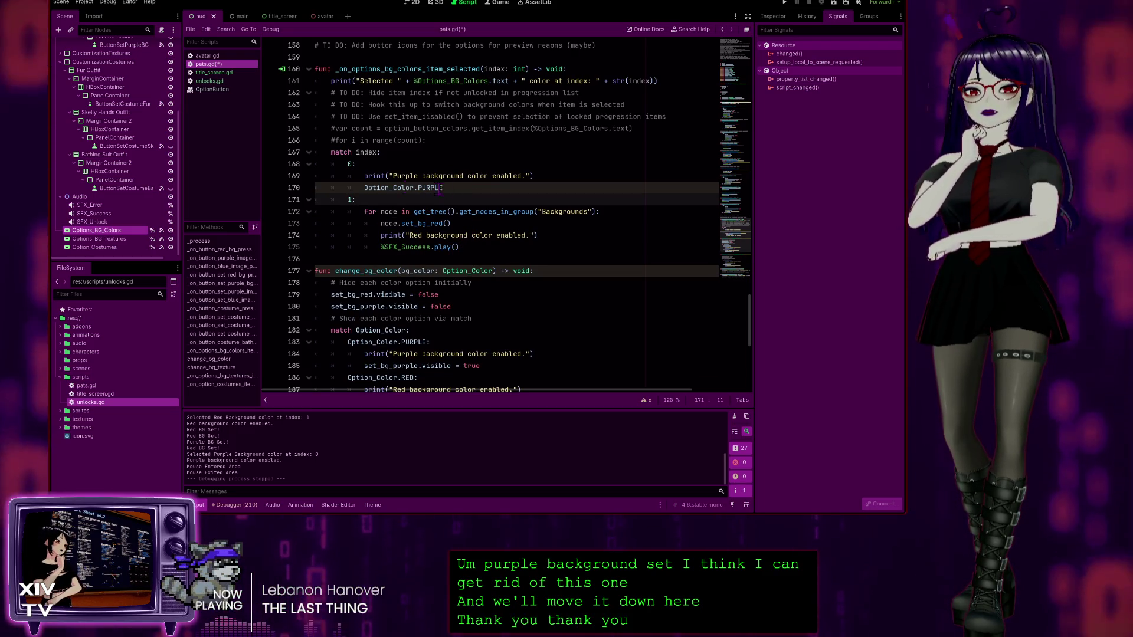
# Step: Comment out the _on_button_set_red_bg_pressed handler, lines 94–98, with Ctrl+K
pyautogui.scroll(3, 429, 187)
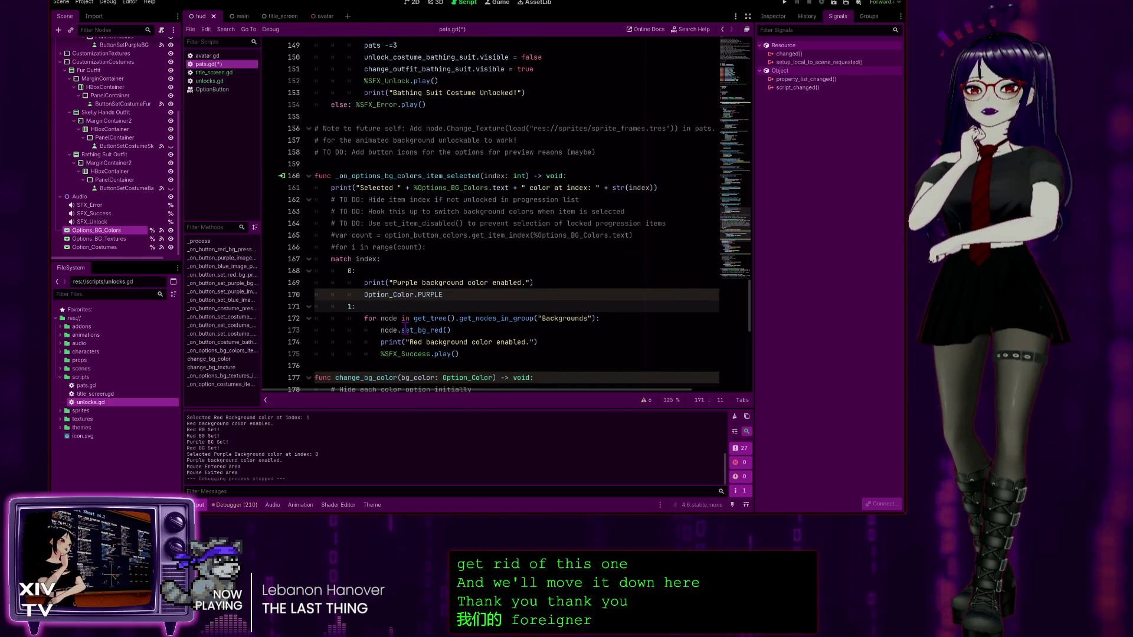
pyautogui.scroll(5, 425, 321)
pyautogui.scroll(-5, 413, 309)
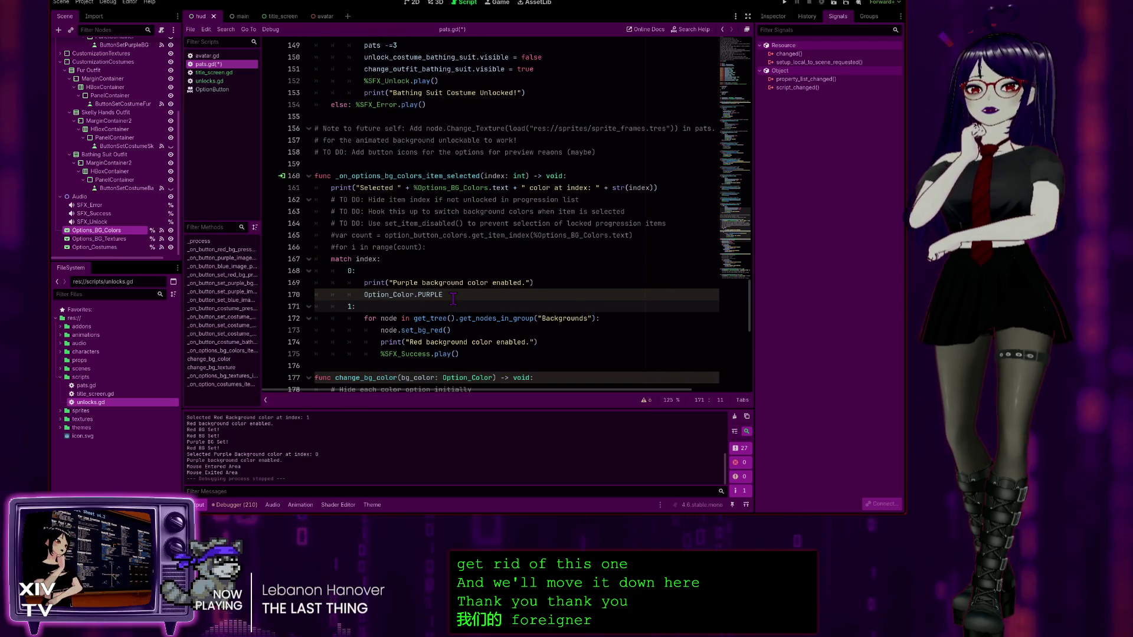
pyautogui.scroll(-2, 415, 330)
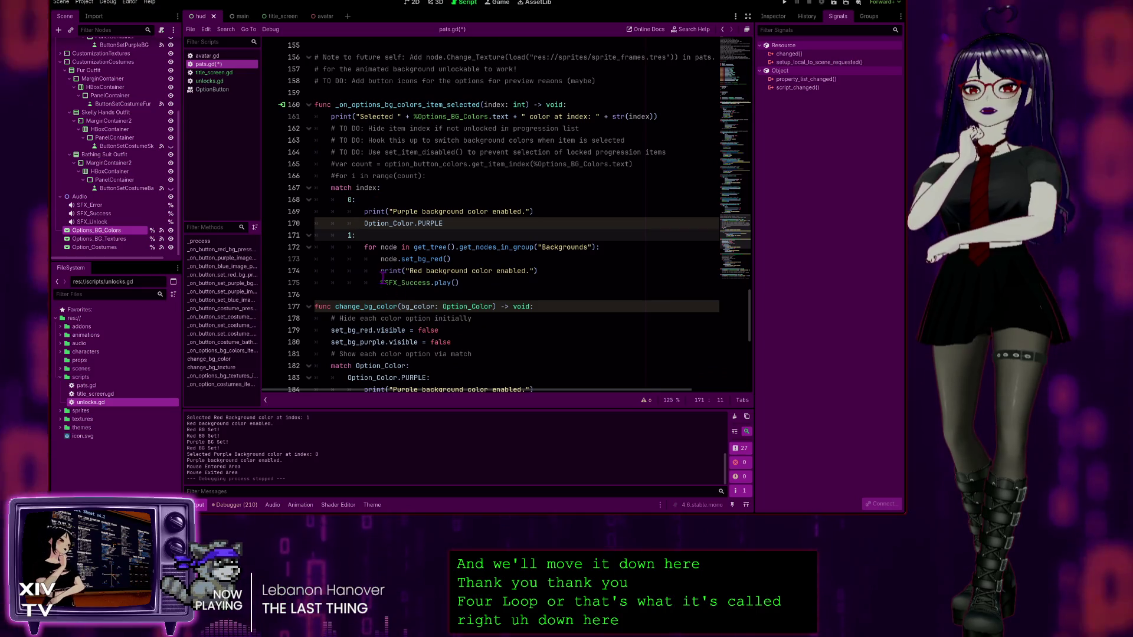
pyautogui.scroll(4, 420, 211)
pyautogui.scroll(4, 419, 208)
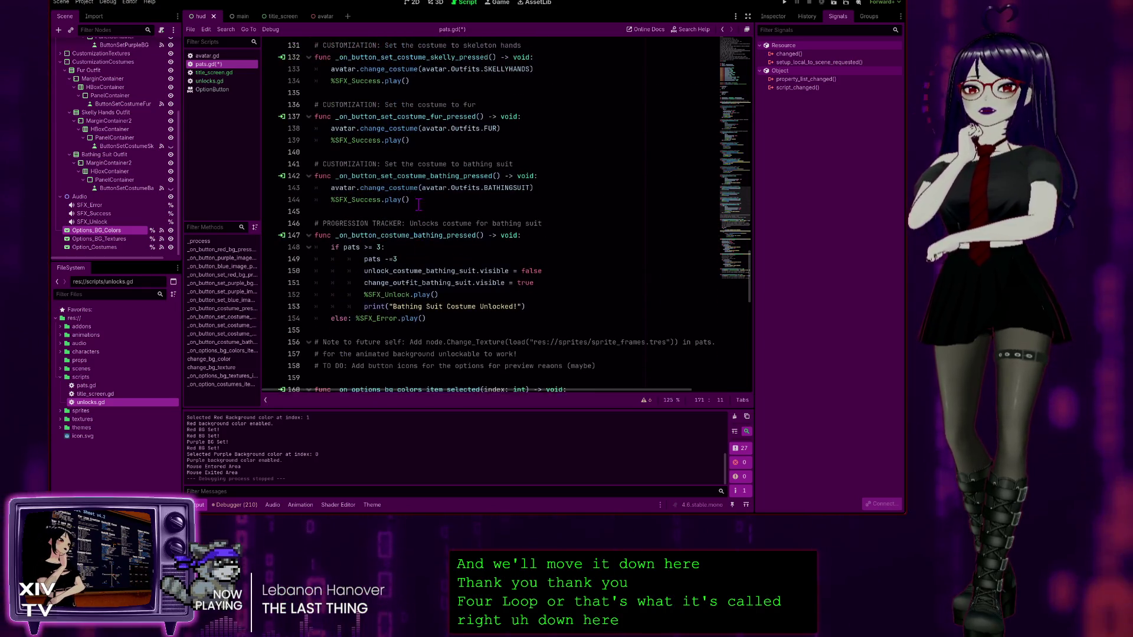
pyautogui.scroll(8, 415, 198)
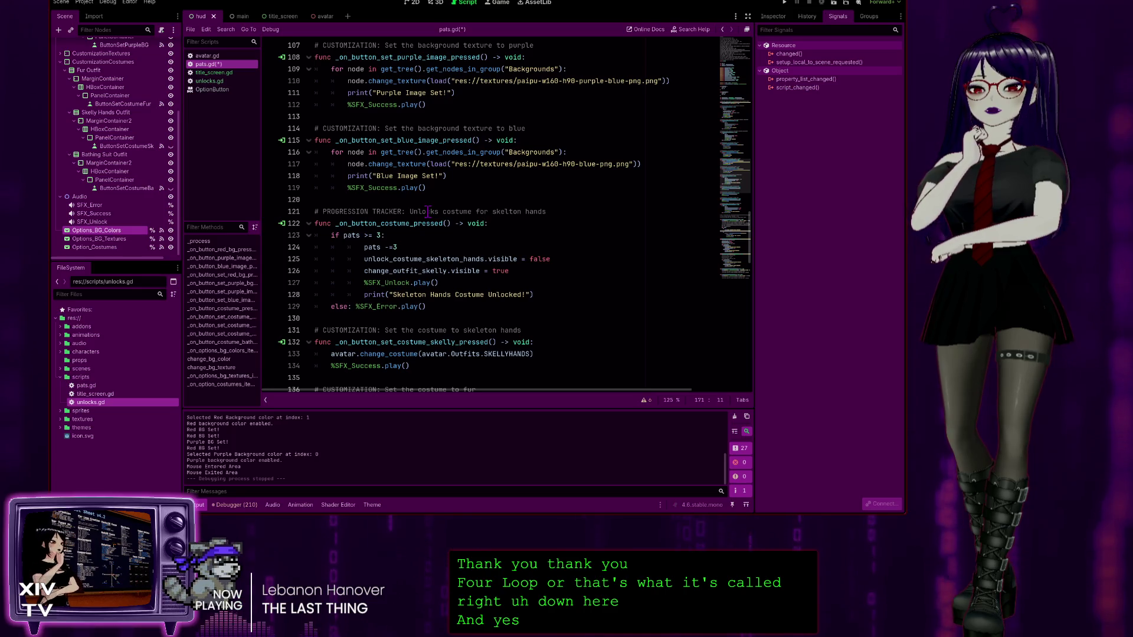
pyautogui.scroll(5, 425, 204)
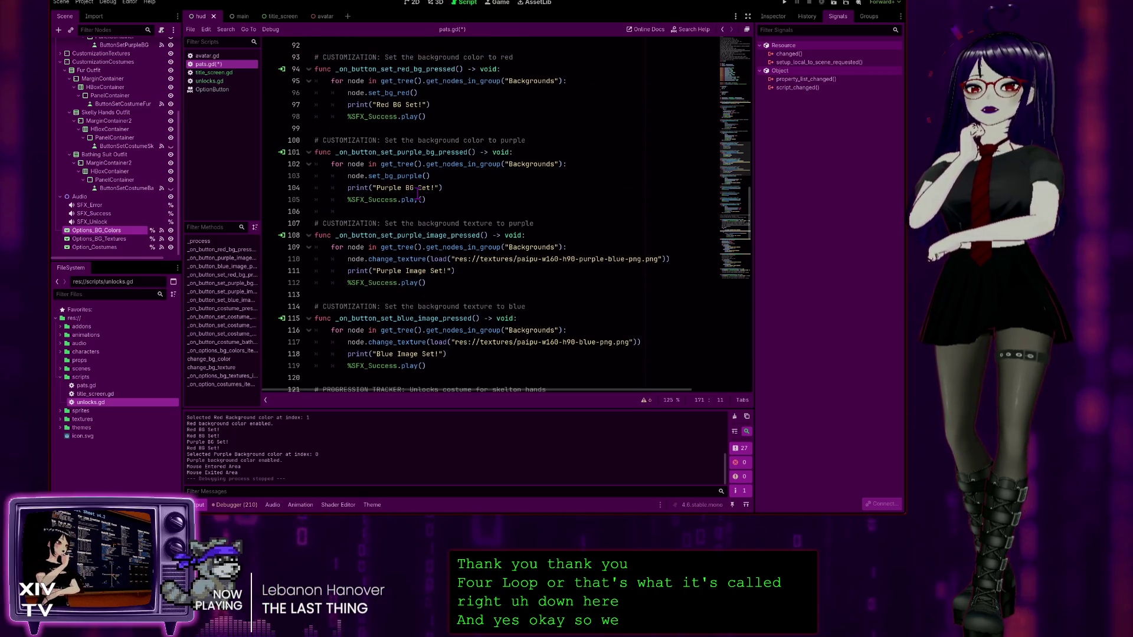
pyautogui.scroll(4, 418, 194)
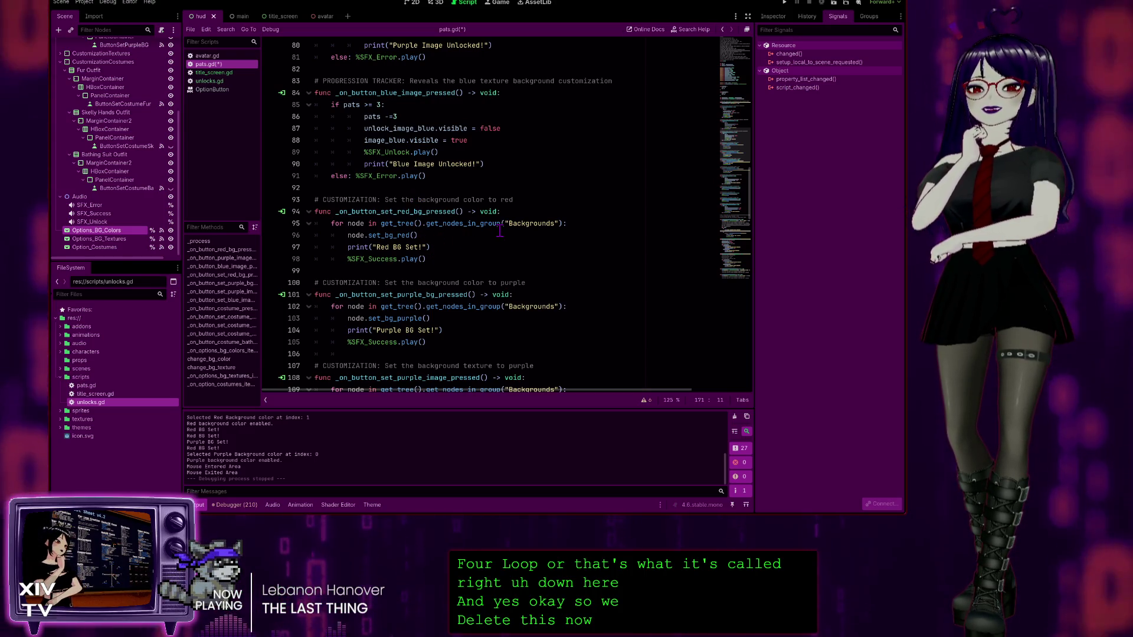
pyautogui.scroll(-1, 523, 297)
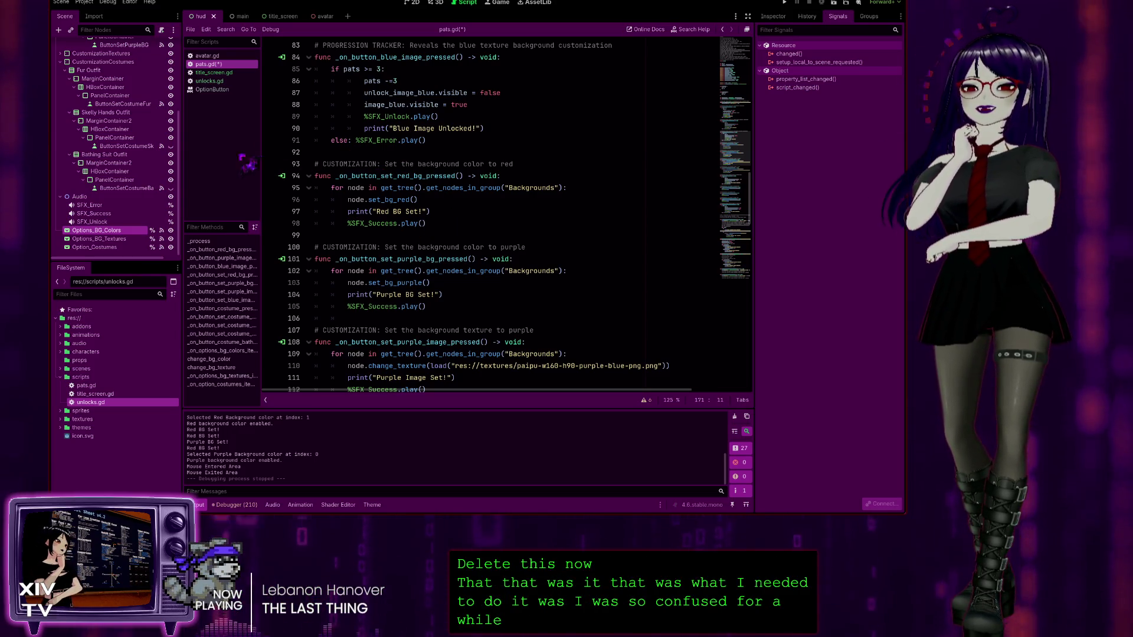
pyautogui.click(435, 223)
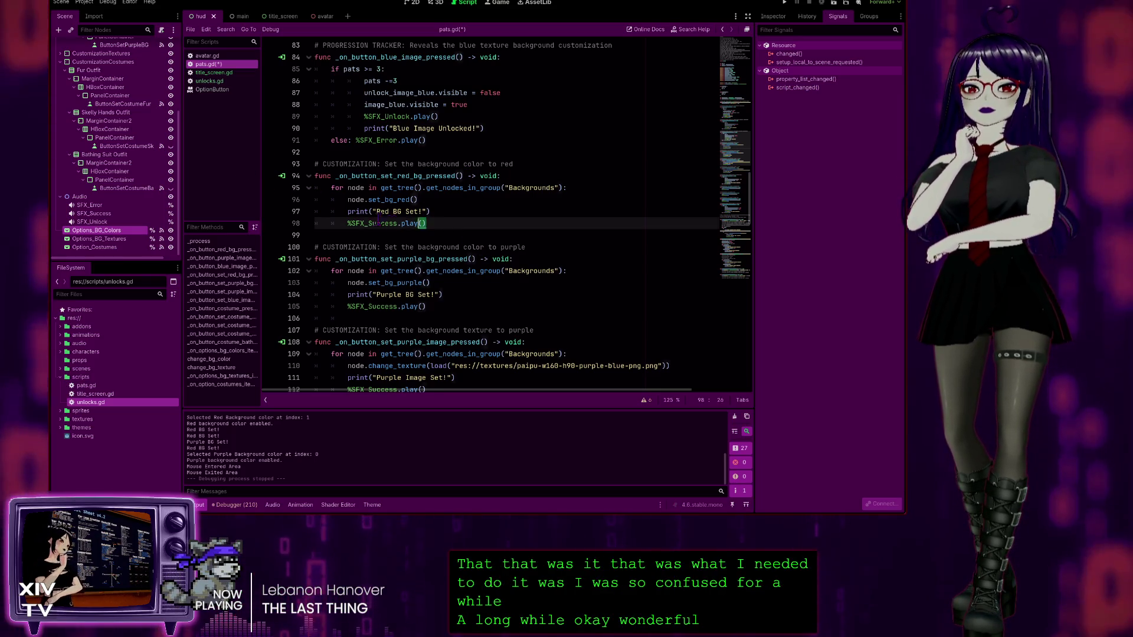
pyautogui.keyDown('shift'); pyautogui.click(314, 175); pyautogui.keyUp('shift')
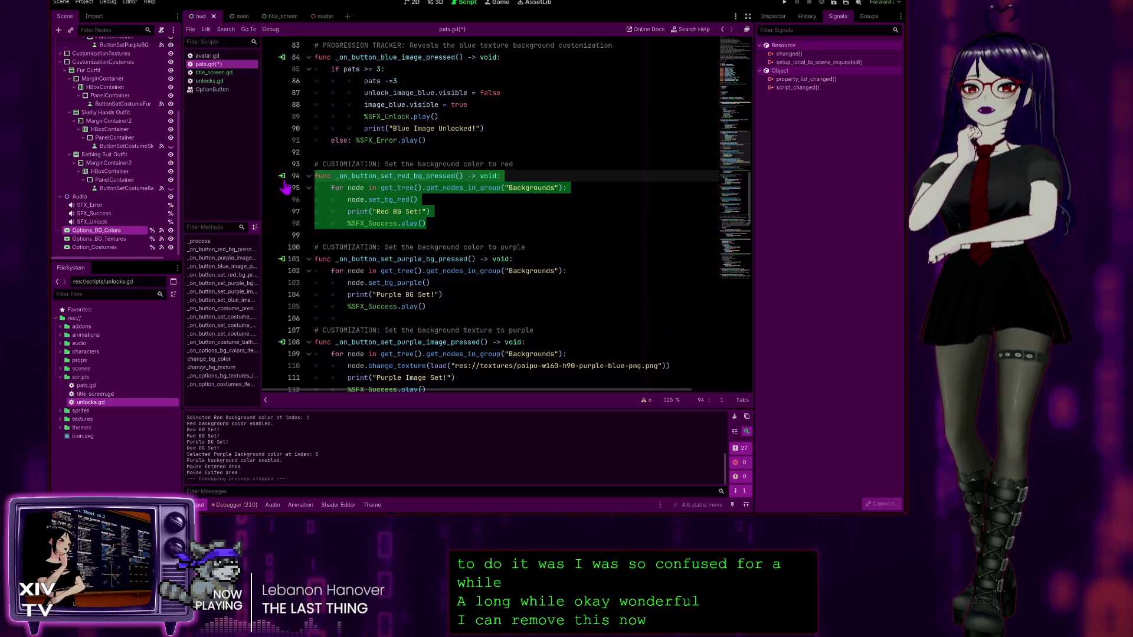
pyautogui.scroll(-4, 448, 254)
pyautogui.scroll(3, 447, 254)
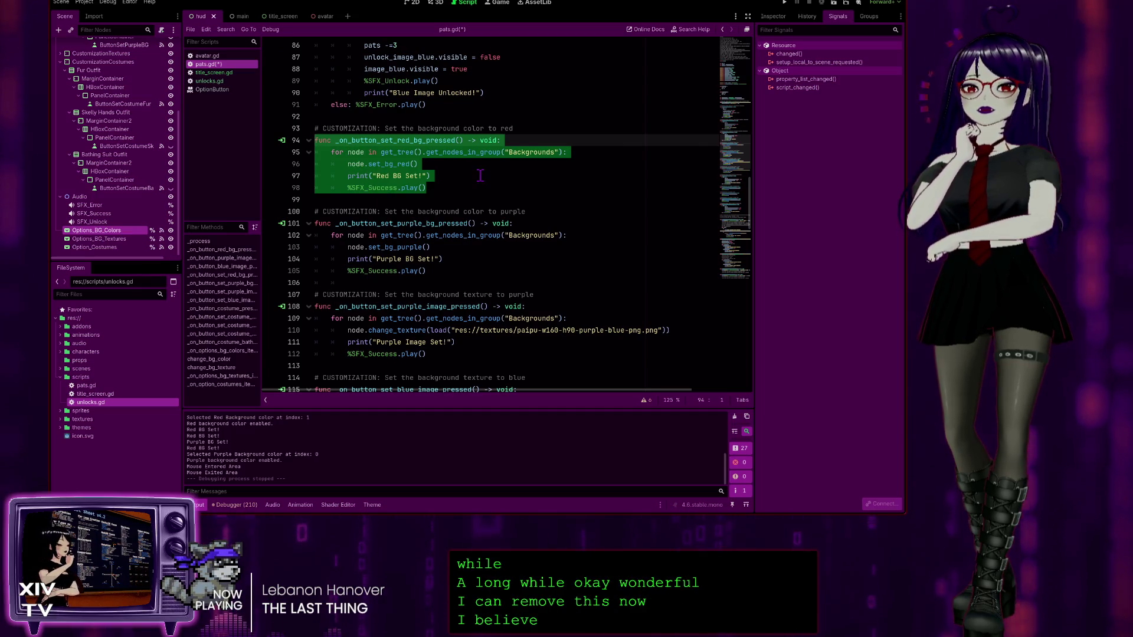
pyautogui.hotkey('ctrl', 'k')
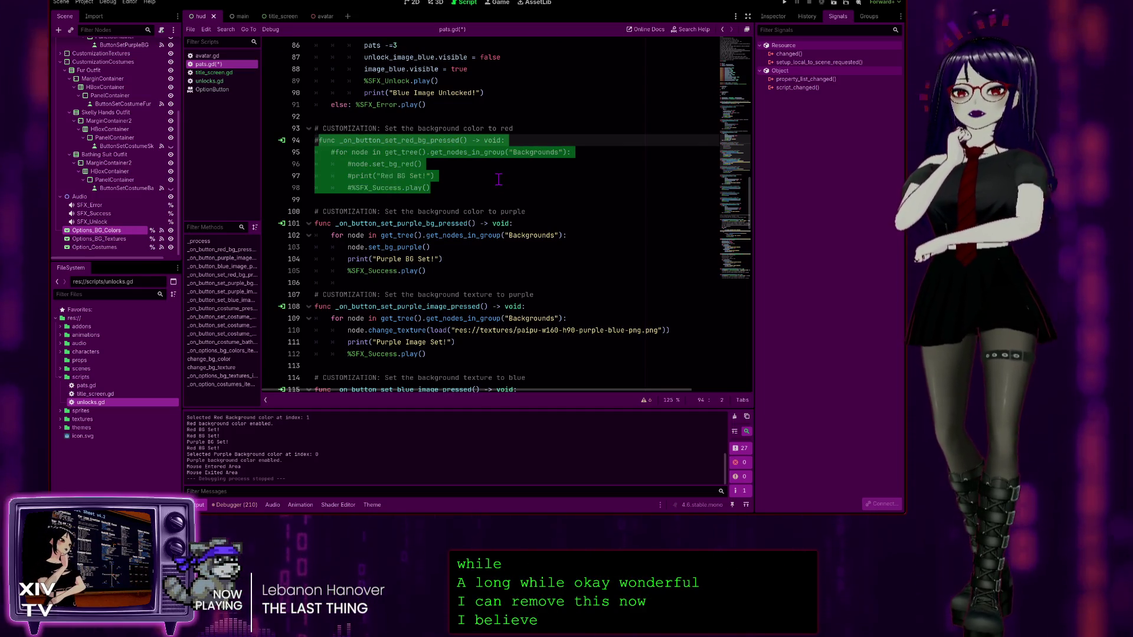
# Step: Comment out the _on_button_set_purple_bg_pressed handler, lines 101–105
pyautogui.moveTo(436, 272); pyautogui.dragTo(293, 242)
pyautogui.hotkey('ctrl', 'c')
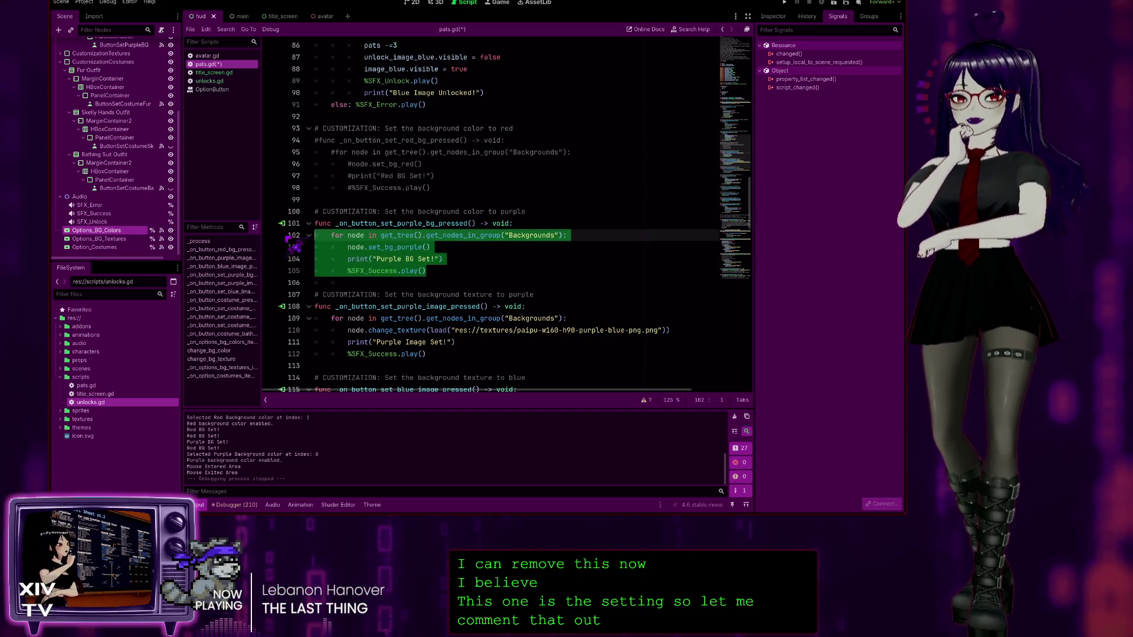
pyautogui.click(472, 270)
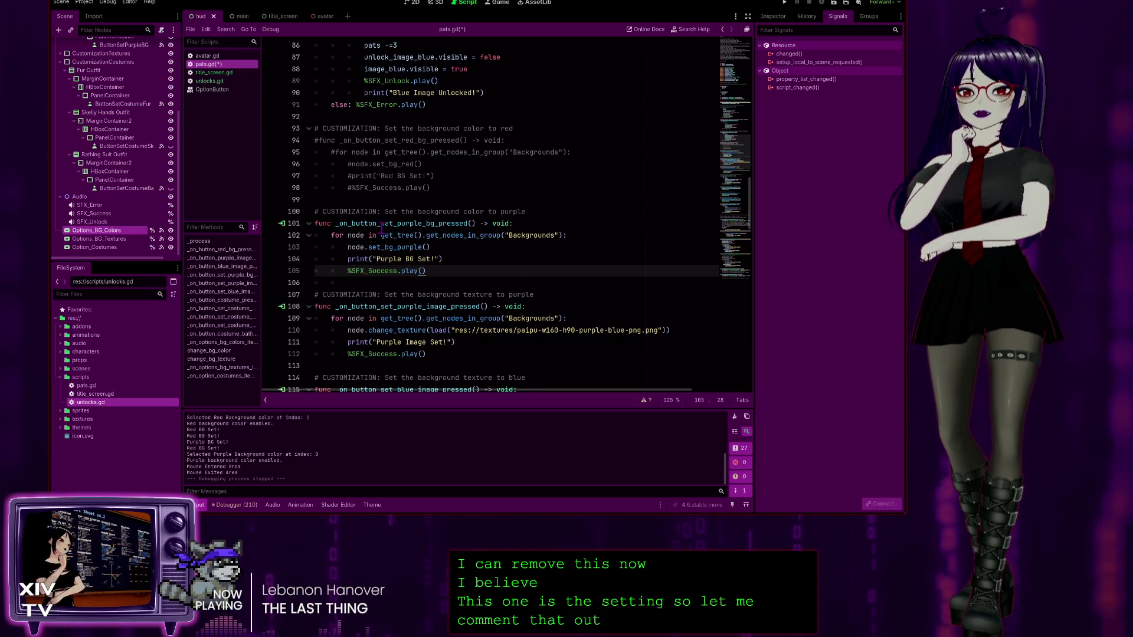
pyautogui.moveTo(444, 274); pyautogui.dragTo(255, 225)
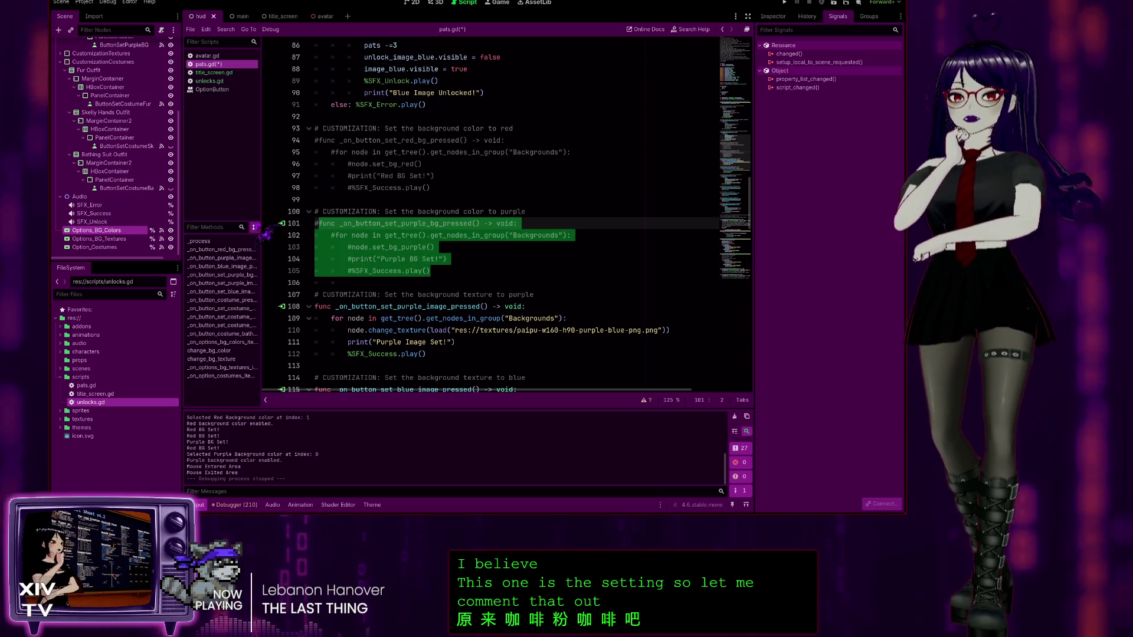
pyautogui.scroll(-2, 520, 263)
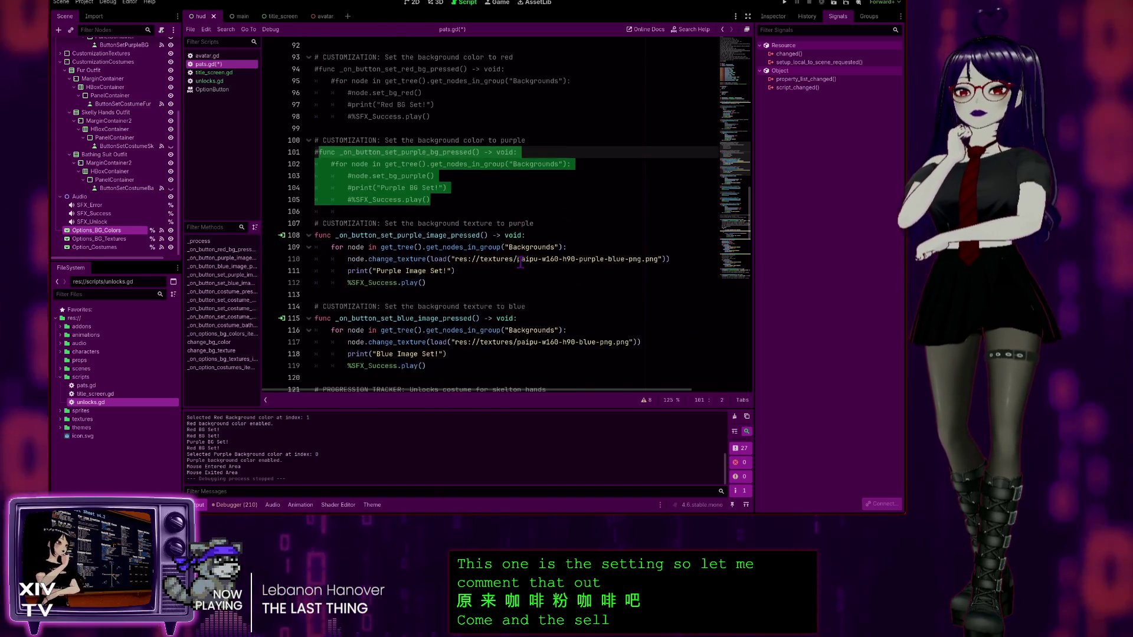
pyautogui.scroll(-10, 520, 263)
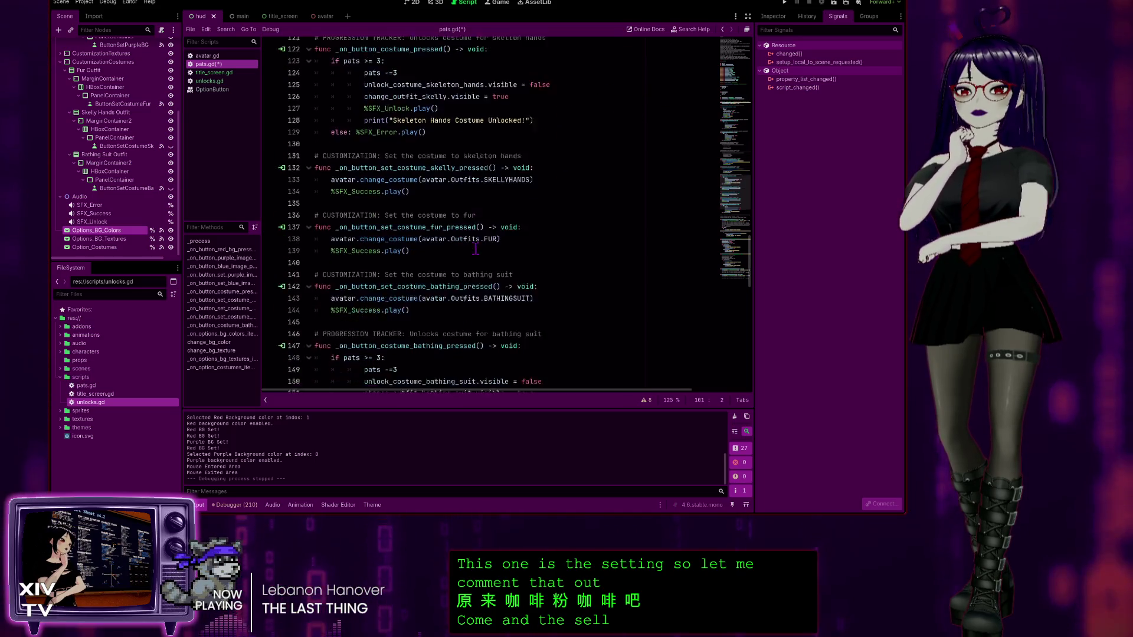
# Step: Paste the Backgrounds group for-node loop after Option_Color.PURPLE in case 0
pyautogui.scroll(-6, 475, 249)
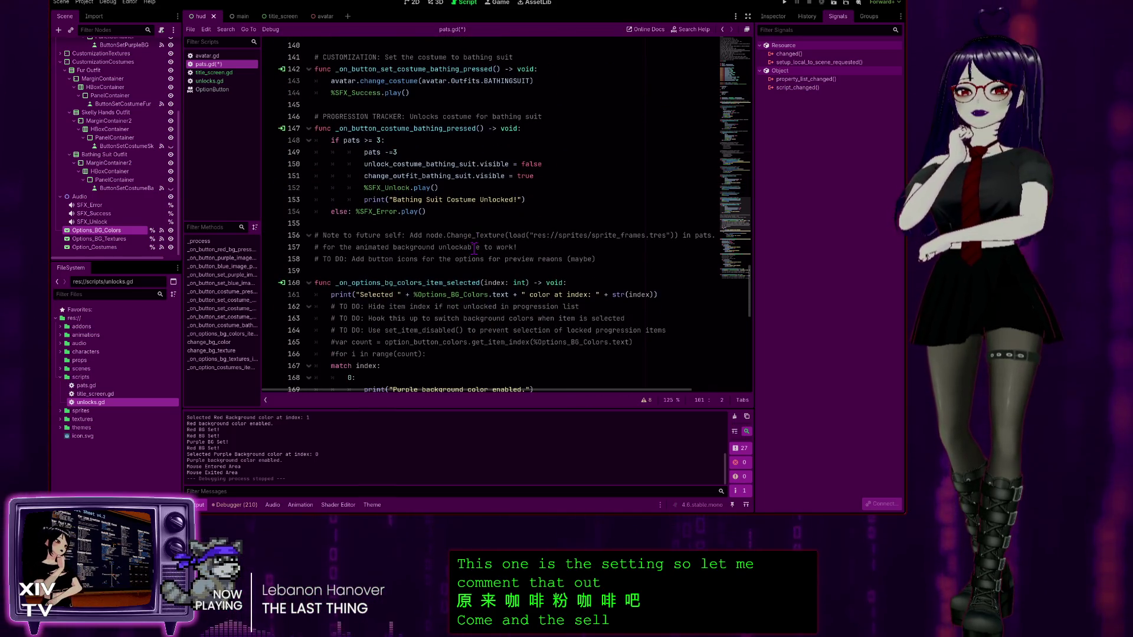
pyautogui.scroll(-5, 466, 236)
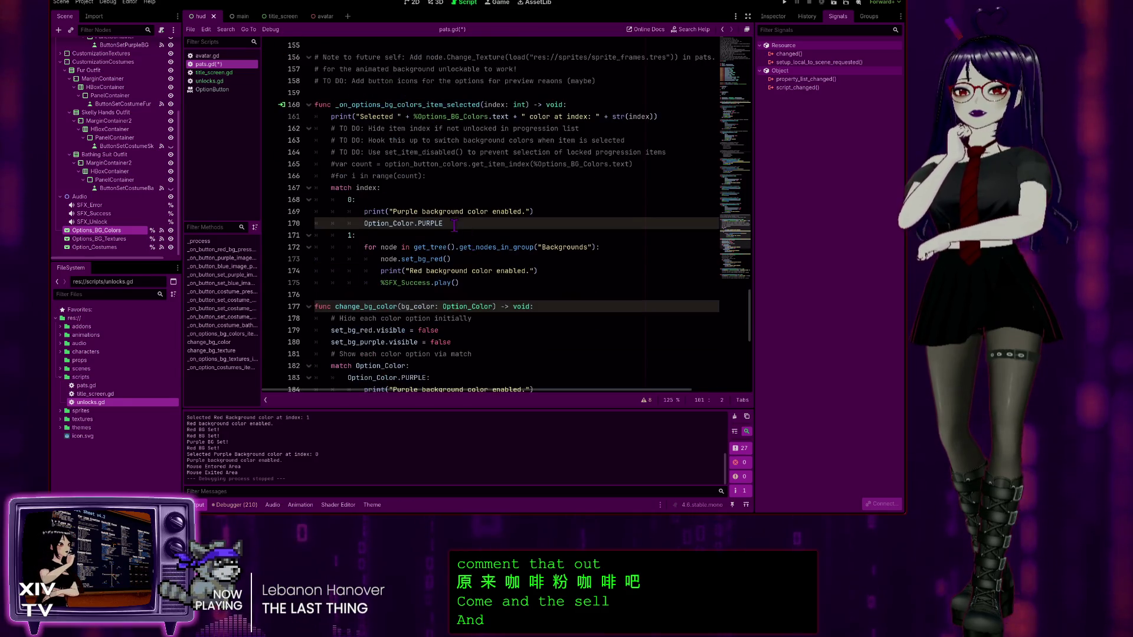
pyautogui.click(453, 224)
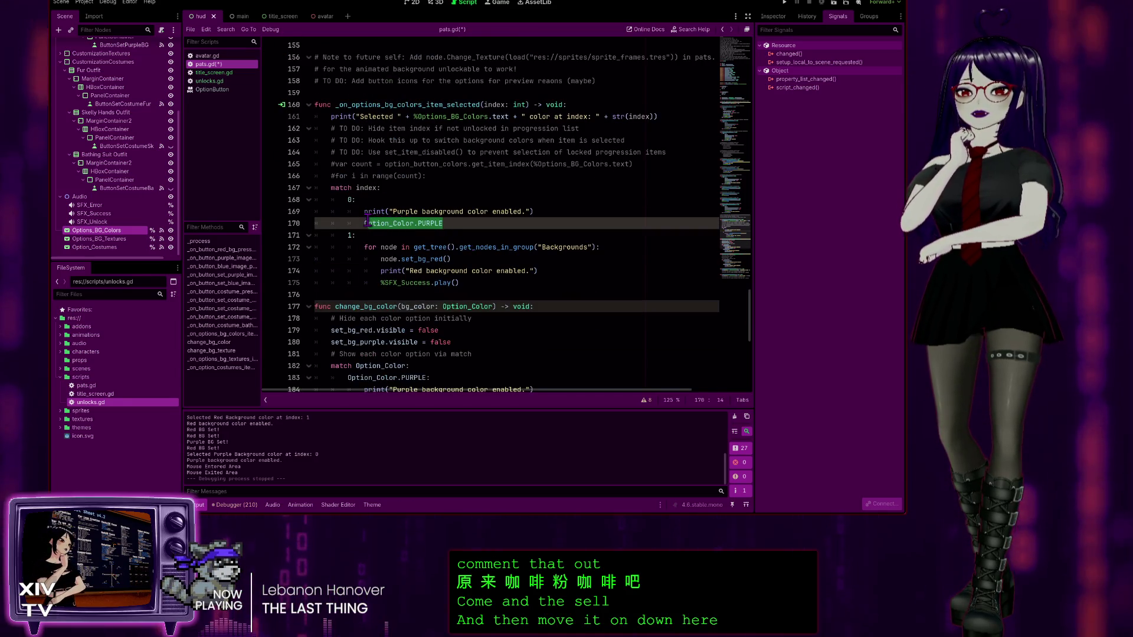
pyautogui.hotkey('ctrl', 'v')
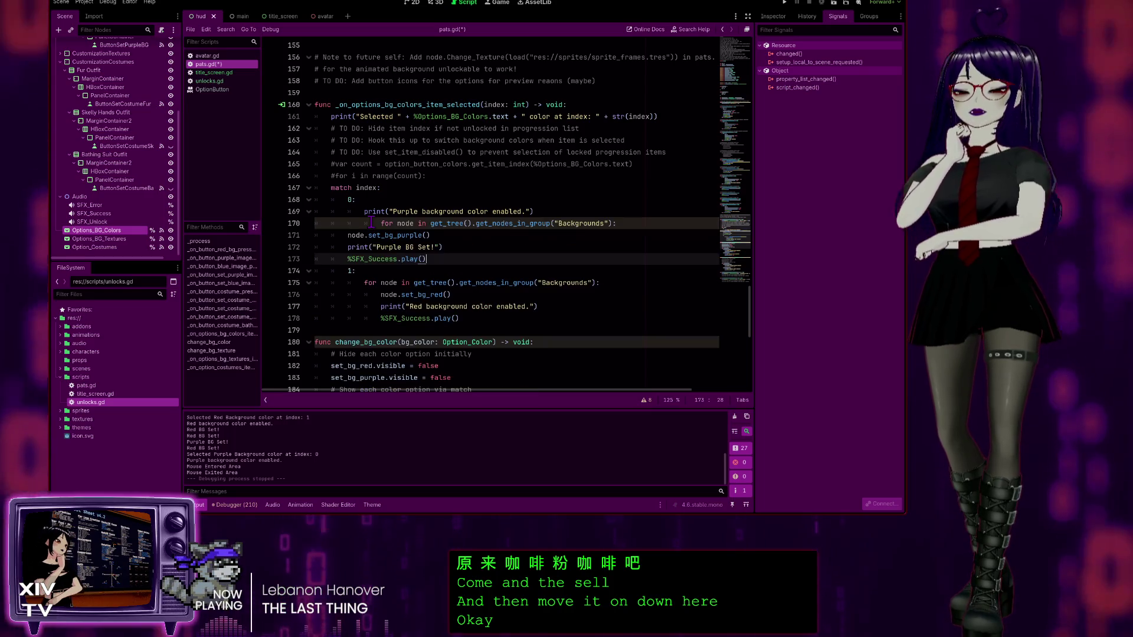
pyautogui.click(379, 223)
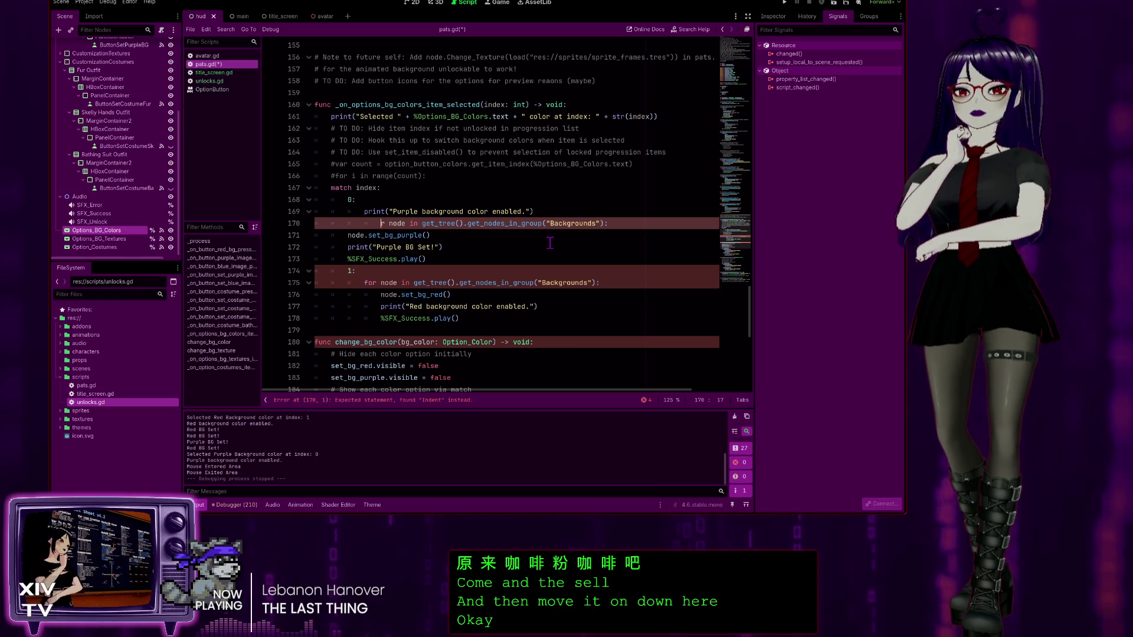
pyautogui.hotkey('ctrl', 'z')
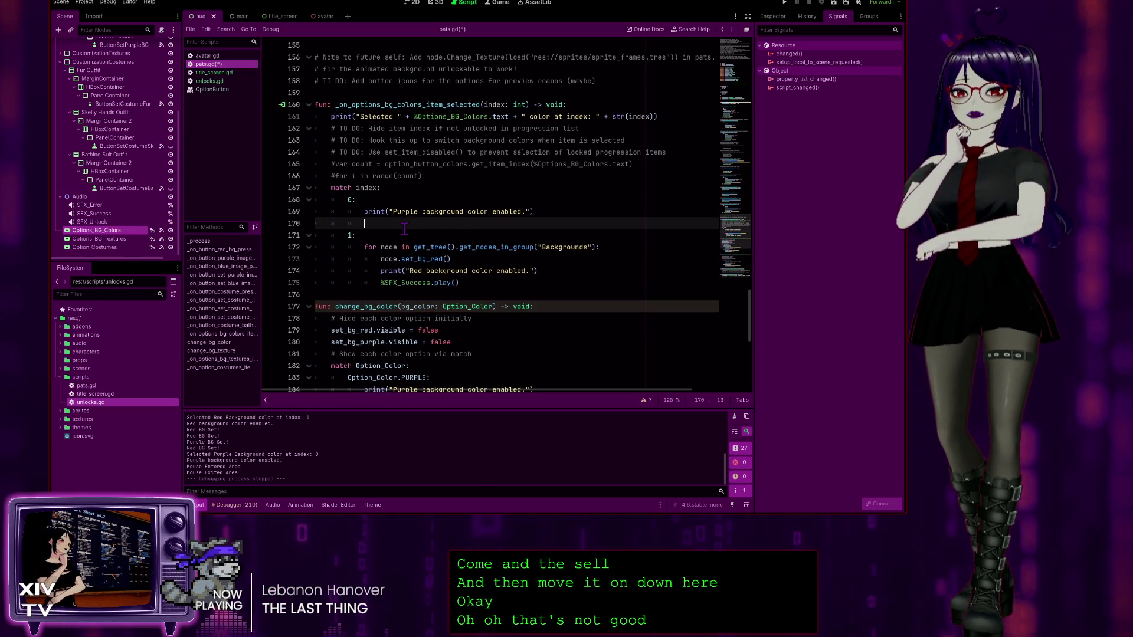
pyautogui.hotkey('ctrl', 'v')
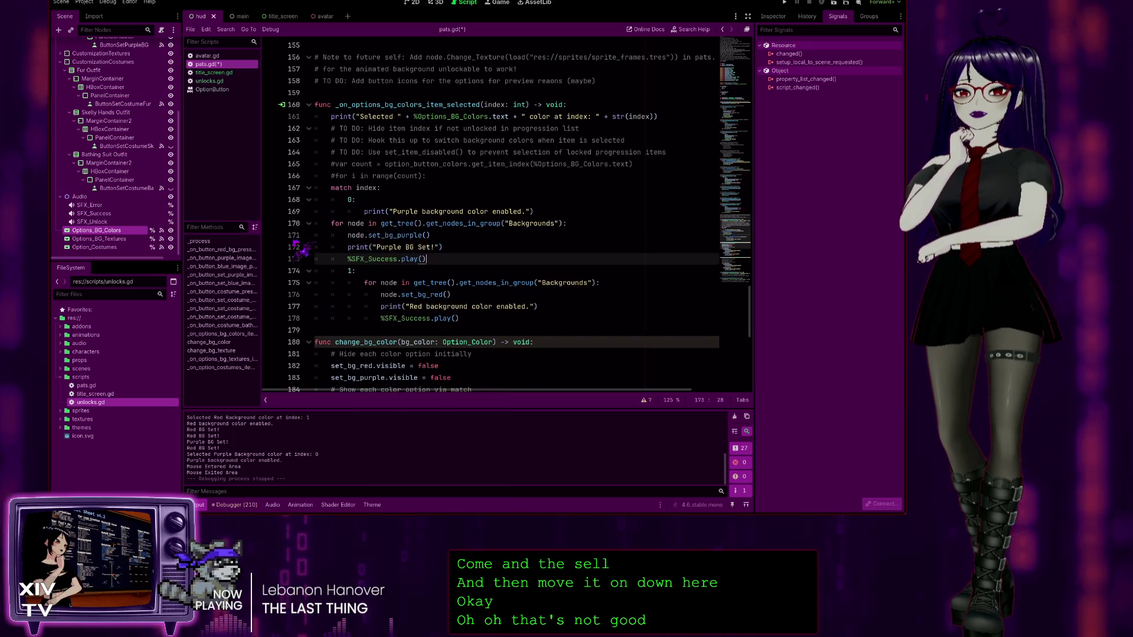
# Step: Indent the loop, set_bg_purple call, print and success sound lines under the purple case
pyautogui.press('Up')
pyautogui.press('Up')
pyautogui.press('Up')
pyautogui.press('Home')
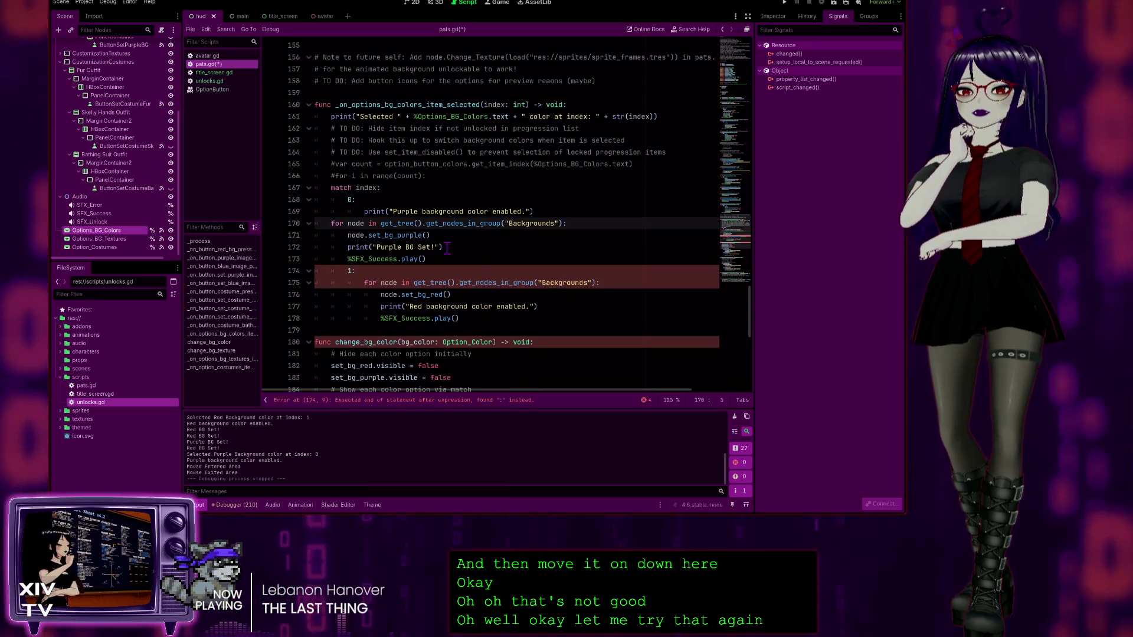
pyautogui.press('Tab')
pyautogui.press('Tab')
pyautogui.press('Down')
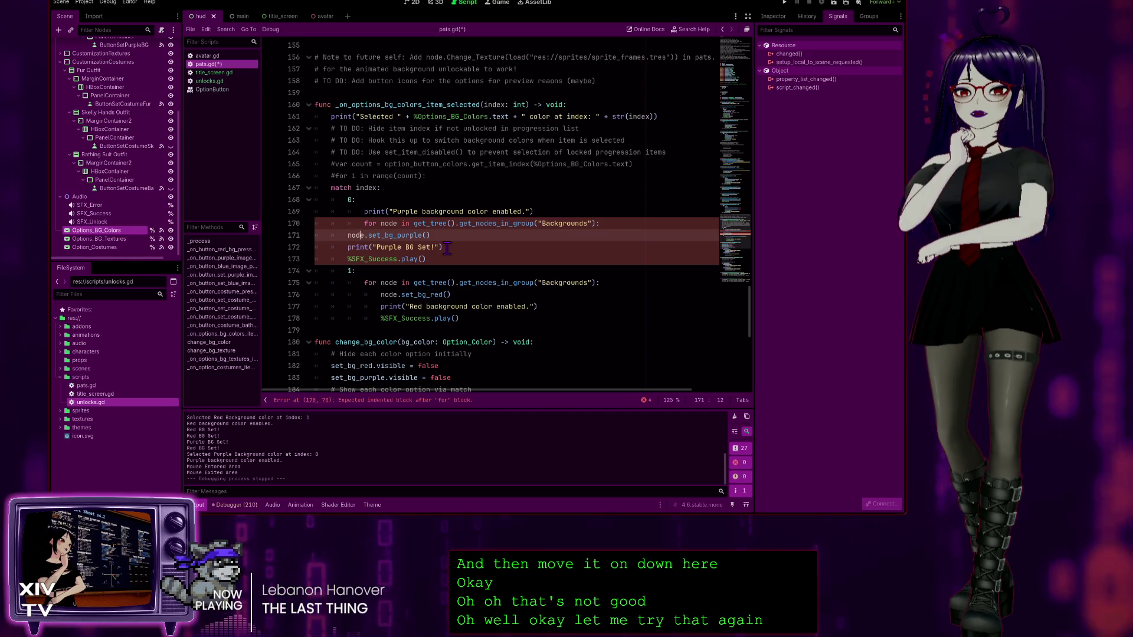
pyautogui.press('Tab')
pyautogui.press('Down')
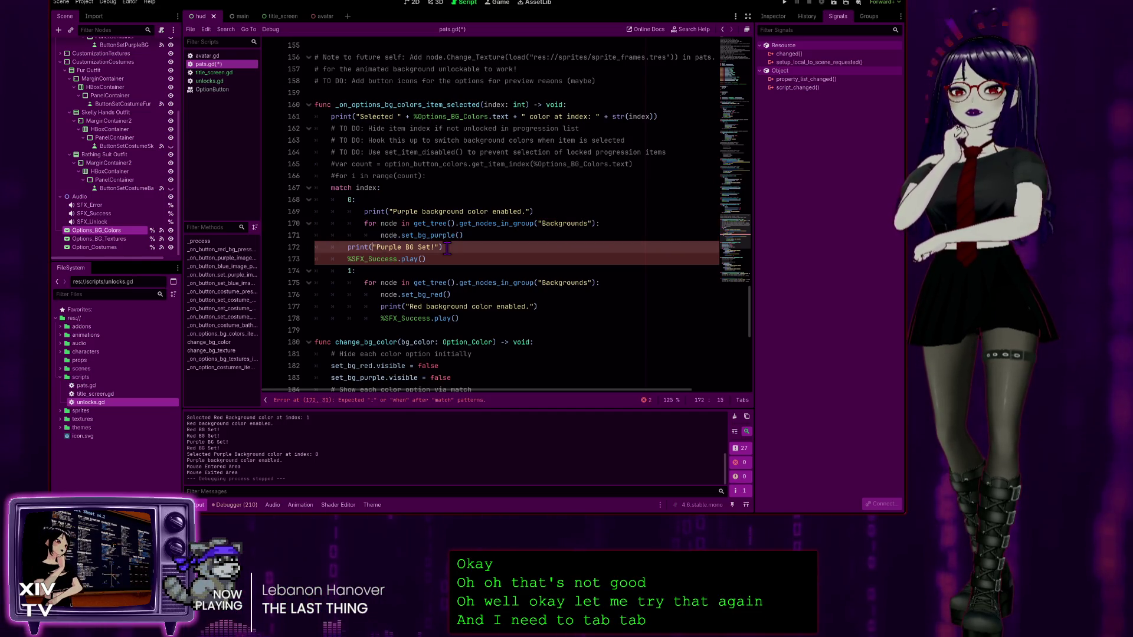
pyautogui.press('Tab')
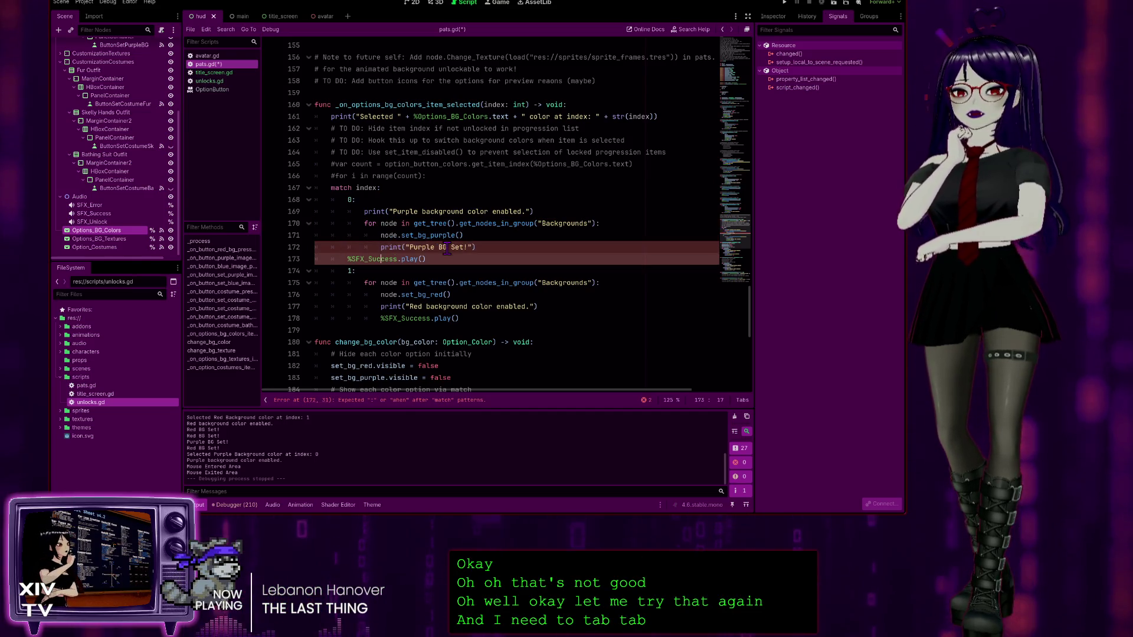
pyautogui.press('Down')
pyautogui.press('Tab')
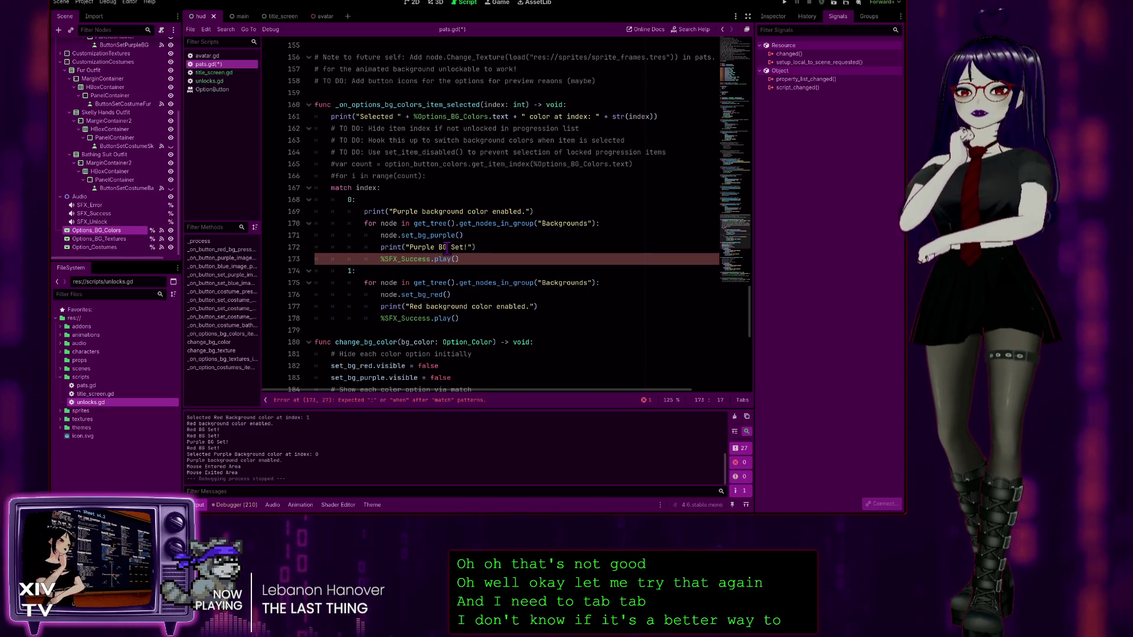
# Step: Replace the Purple BG Set print with the purple enabled message and delete commented lines 165–166
pyautogui.moveTo(534, 212); pyautogui.dragTo(362, 211)
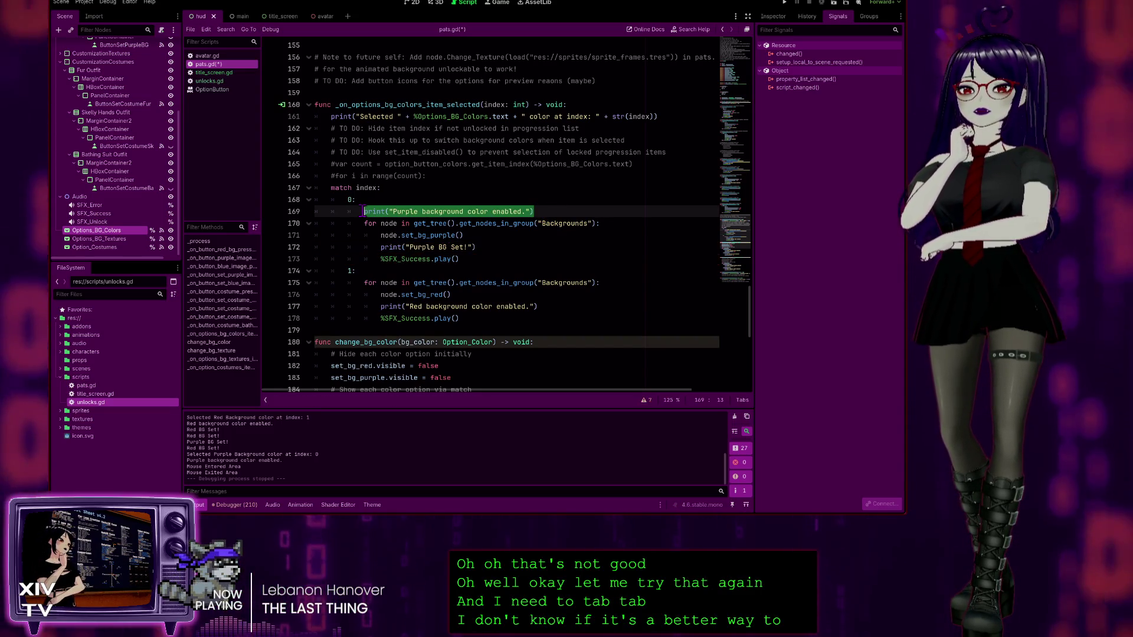
pyautogui.press('Delete')
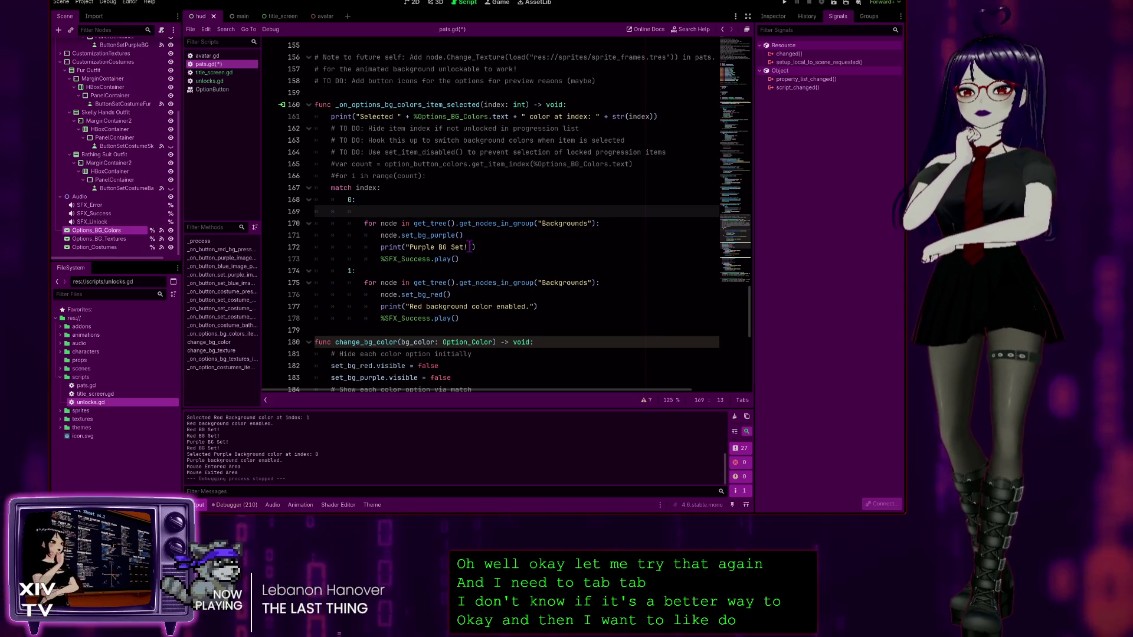
pyautogui.moveTo(481, 246)
pyautogui.mouseDown()
pyautogui.moveTo(382, 248)
pyautogui.moveTo(254, 209)
pyautogui.mouseUp()
pyautogui.write('print("Purple background color enabled.")')
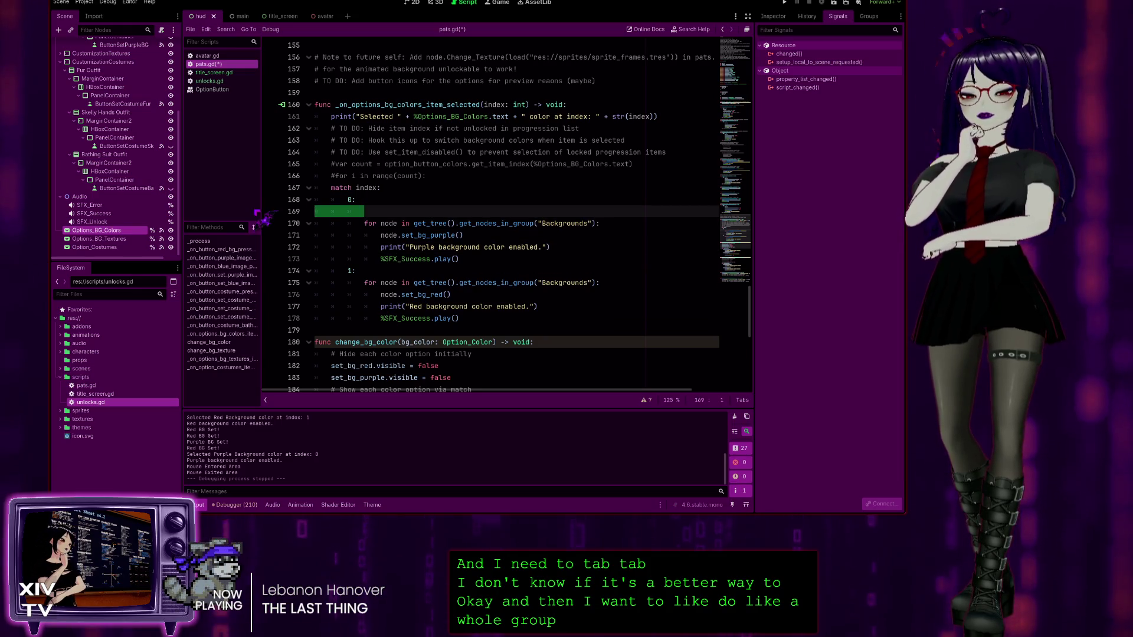
pyautogui.press('BackSpace')
pyautogui.press('BackSpace')
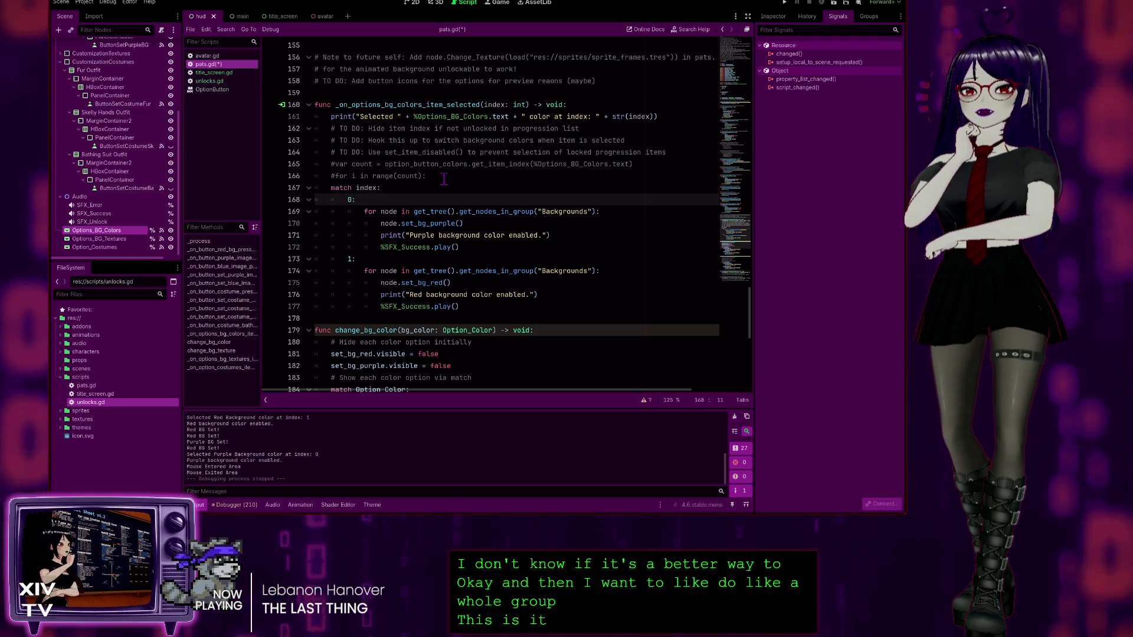
pyautogui.moveTo(439, 174)
pyautogui.mouseDown()
pyautogui.moveTo(265, 153)
pyautogui.moveTo(187, 162)
pyautogui.mouseUp()
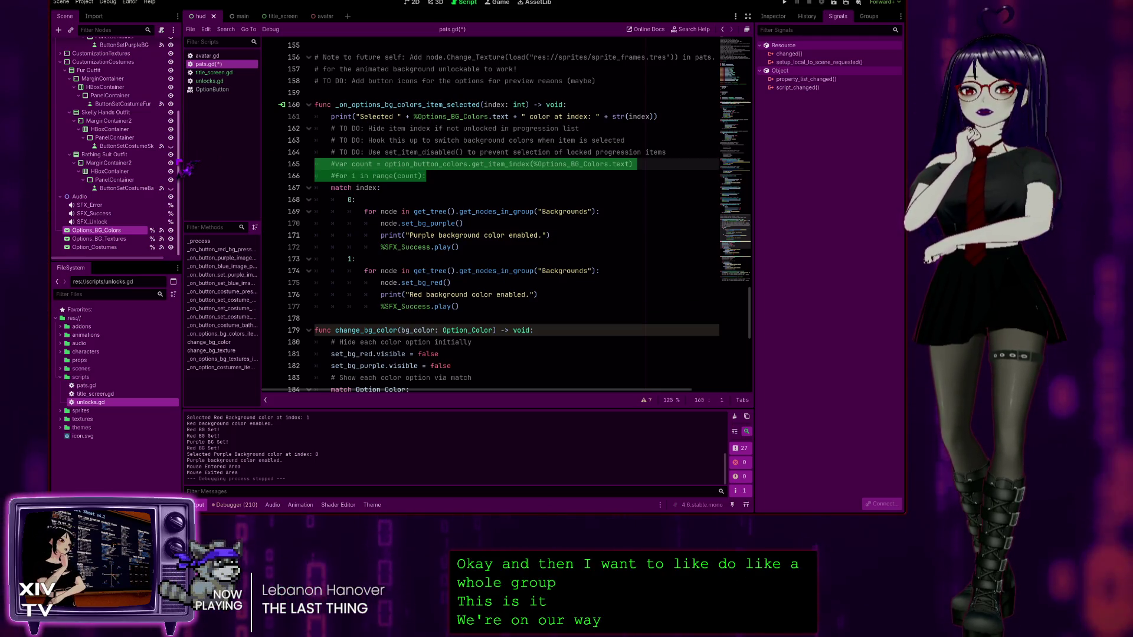
pyautogui.press('BackSpace')
pyautogui.press('BackSpace')
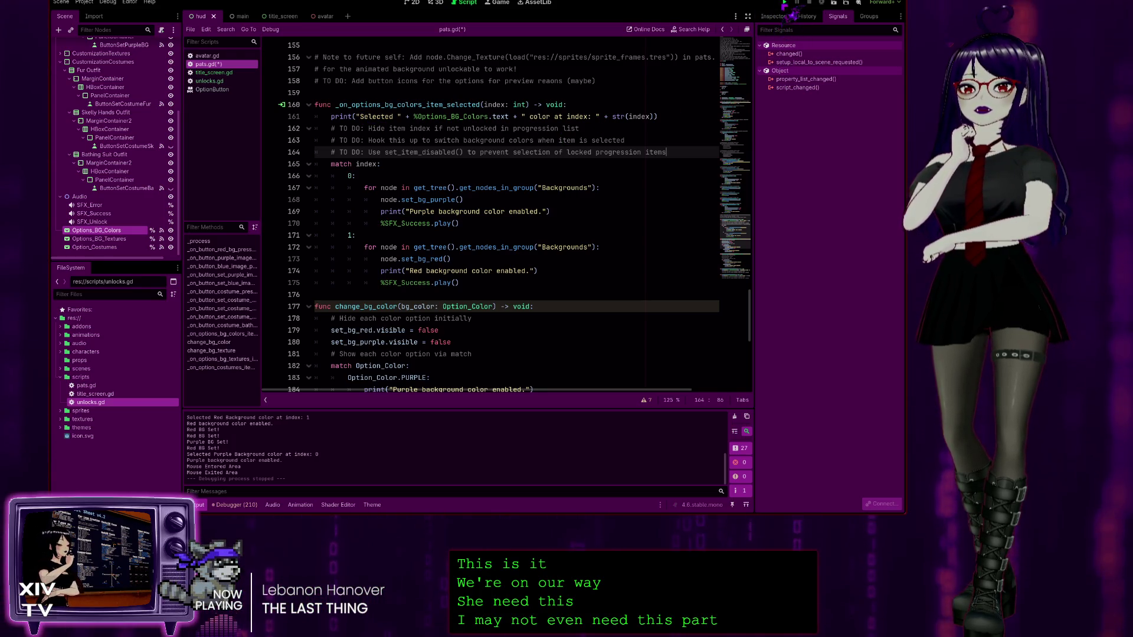
# Step: Run the project so the game appears in the embedded Game view
pyautogui.click(784, 2)
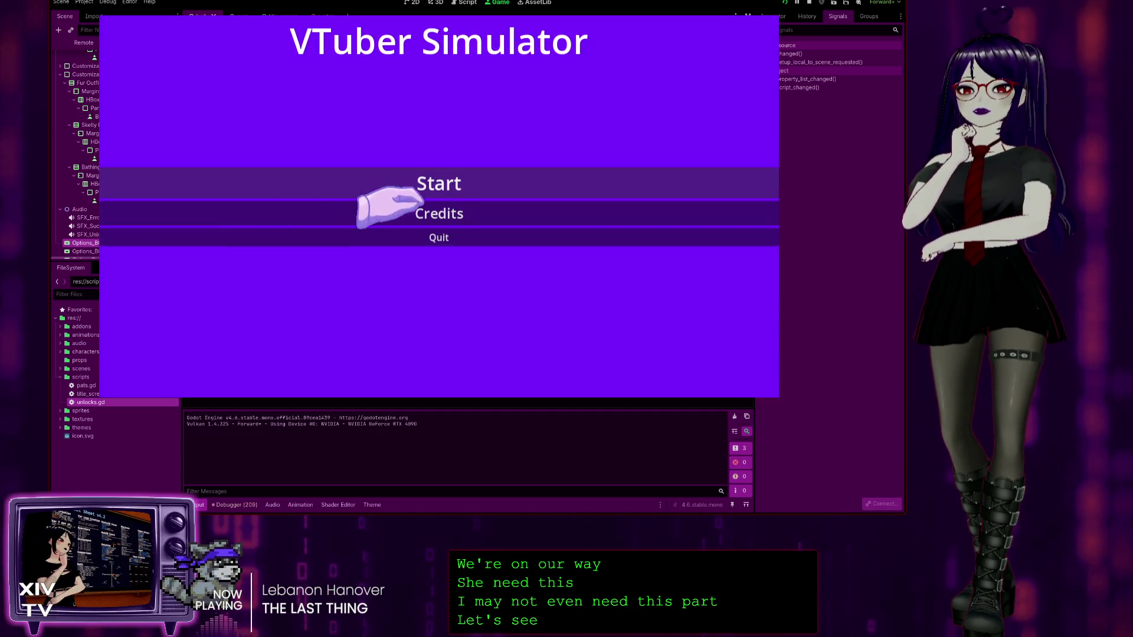
# Step: Start the game from the title screen and switch the dropdown between red and purple backgrounds
pyautogui.click(386, 192)
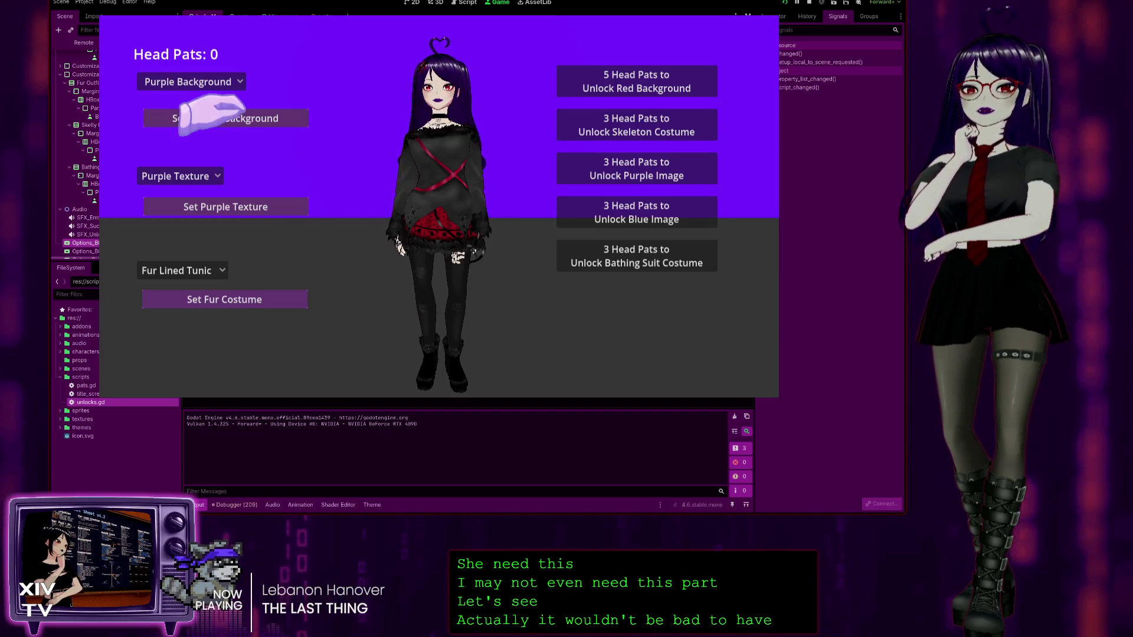
pyautogui.click(177, 81)
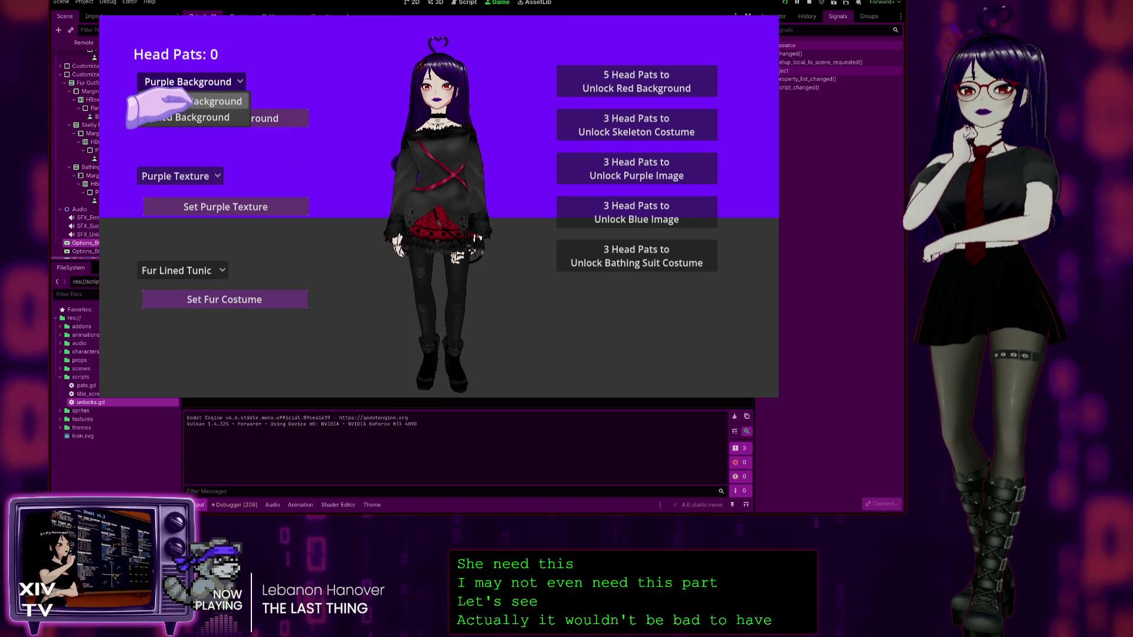
pyautogui.click(188, 102)
pyautogui.click(195, 81)
pyautogui.click(195, 118)
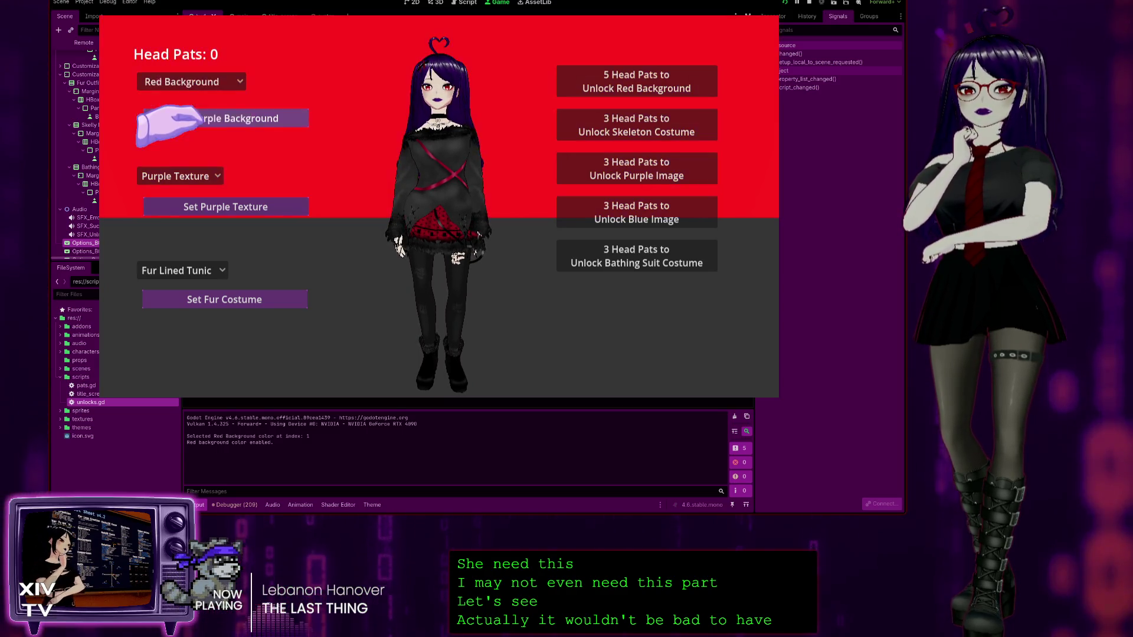
pyautogui.click(174, 102)
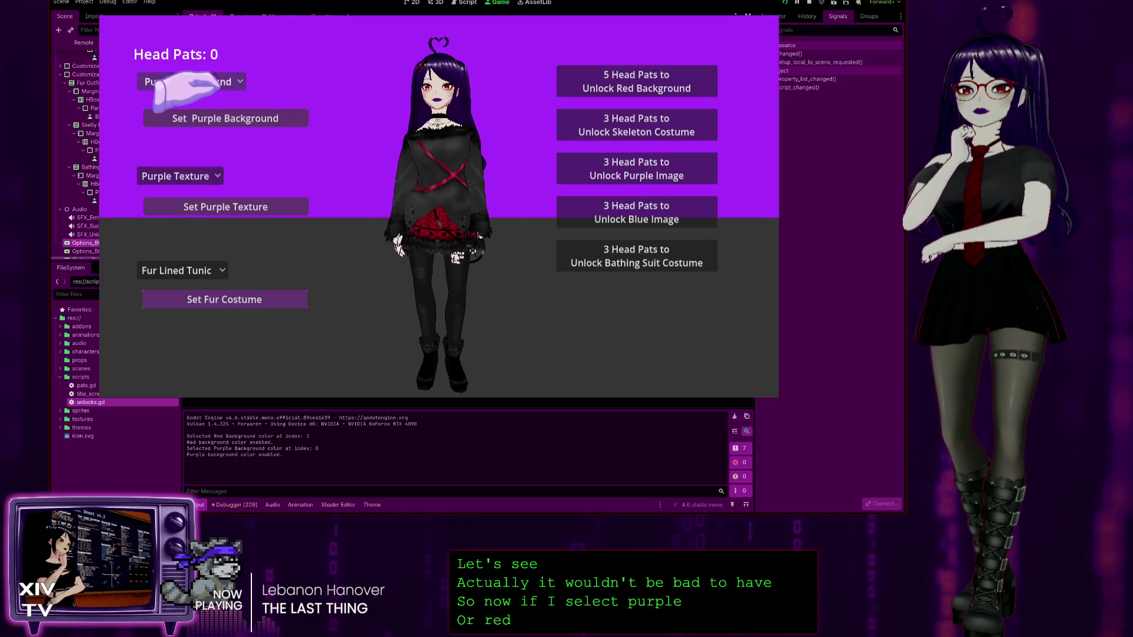
pyautogui.click(195, 117)
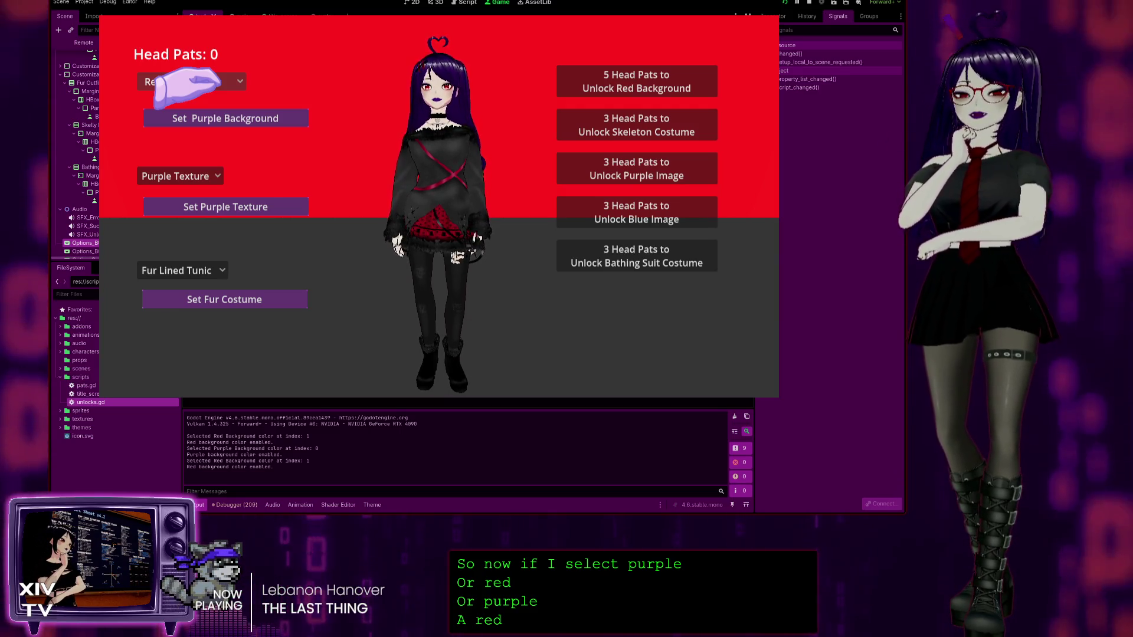
# Step: Pick Purple, Red, then Purple Background again, leaving the backdrop purple
pyautogui.click(177, 83)
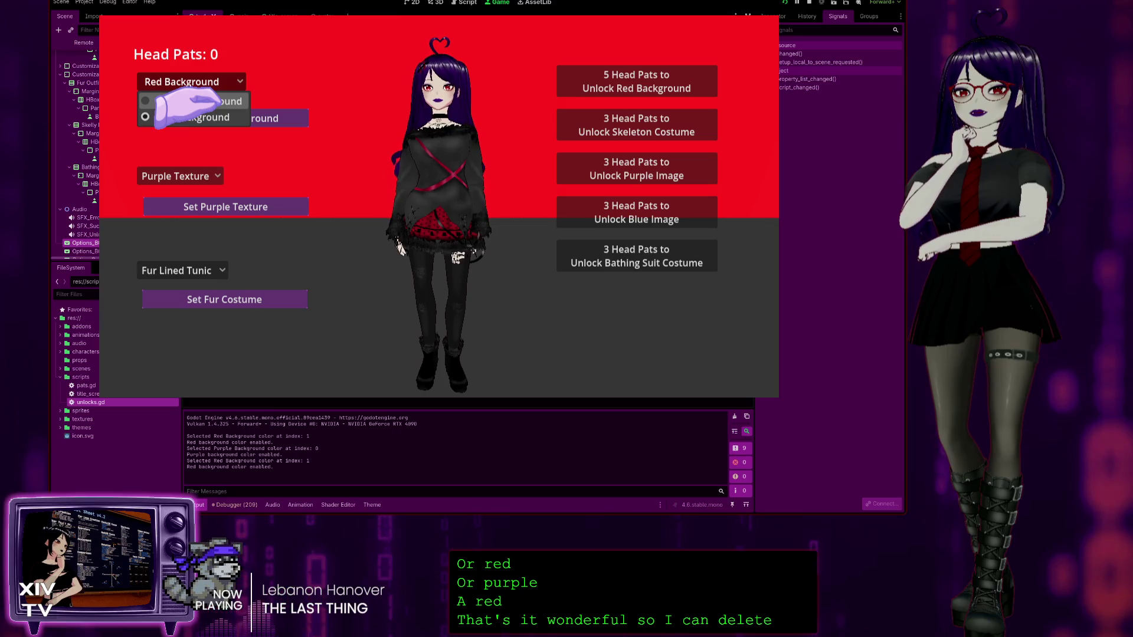
pyautogui.click(195, 101)
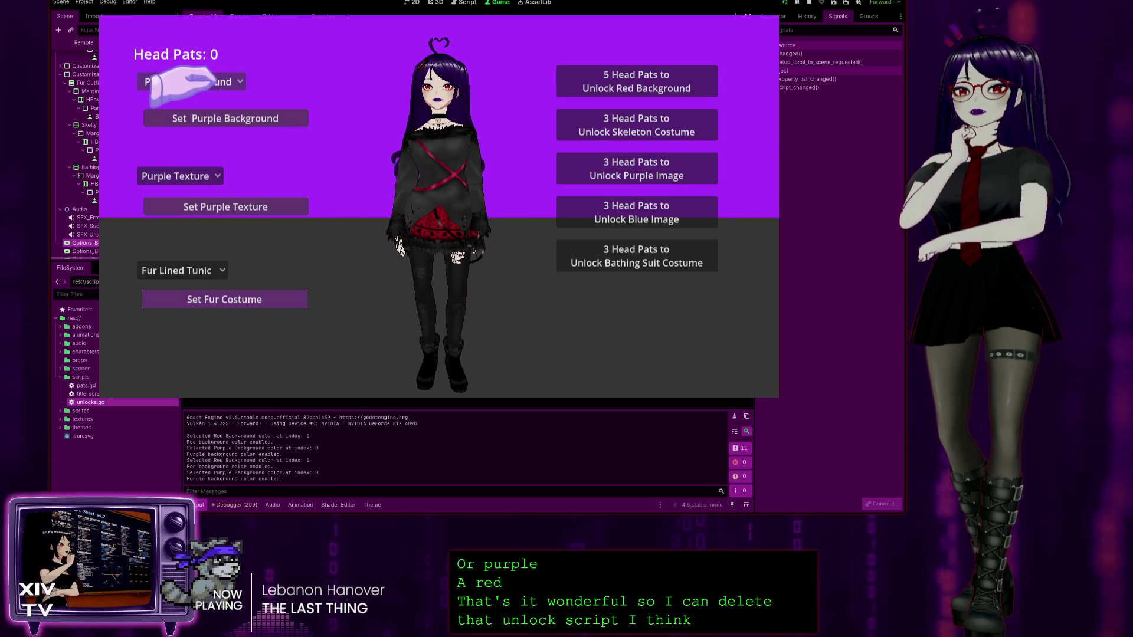
pyautogui.click(177, 83)
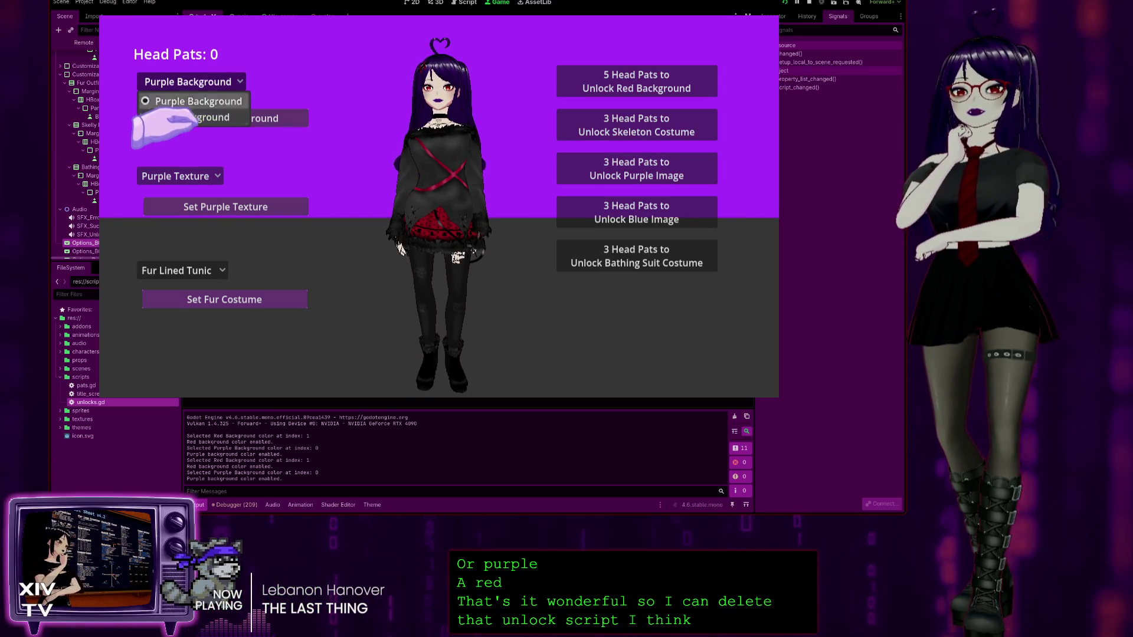
pyautogui.click(188, 117)
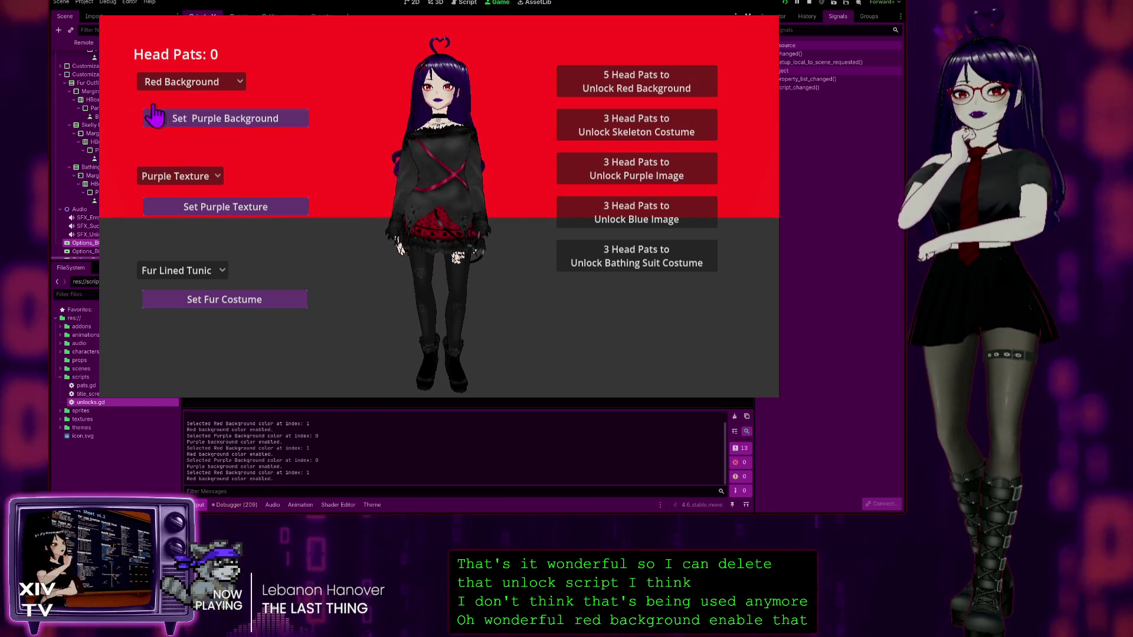
pyautogui.click(183, 82)
pyautogui.click(174, 101)
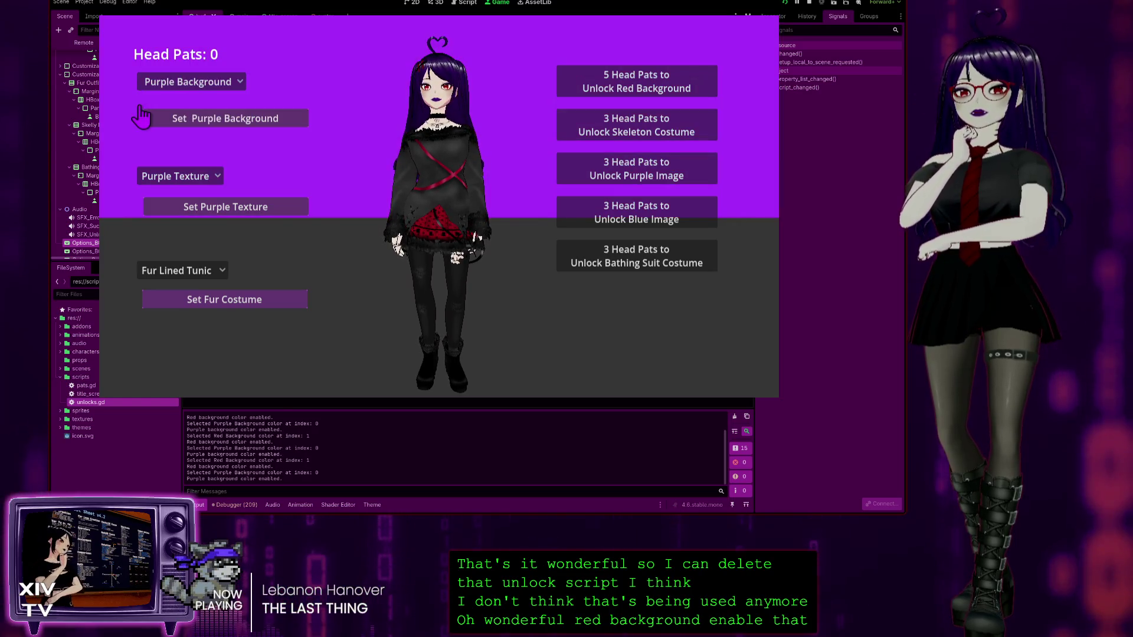
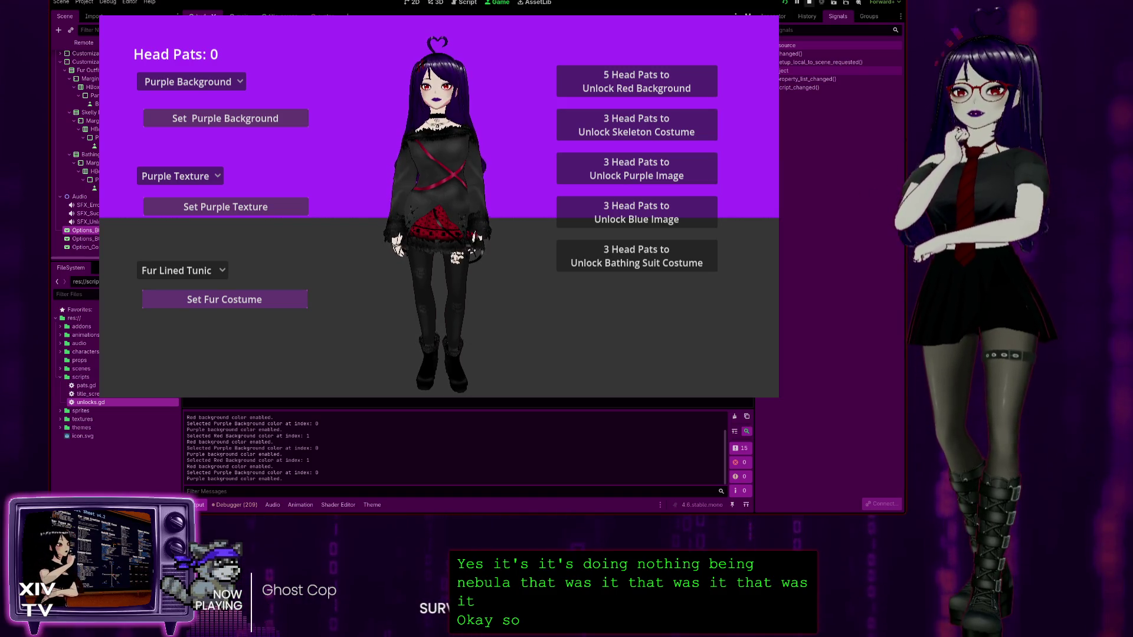
# Step: Stop the running VTuber Simulator game with F8 to get back to pats.gd
pyautogui.press('F8')
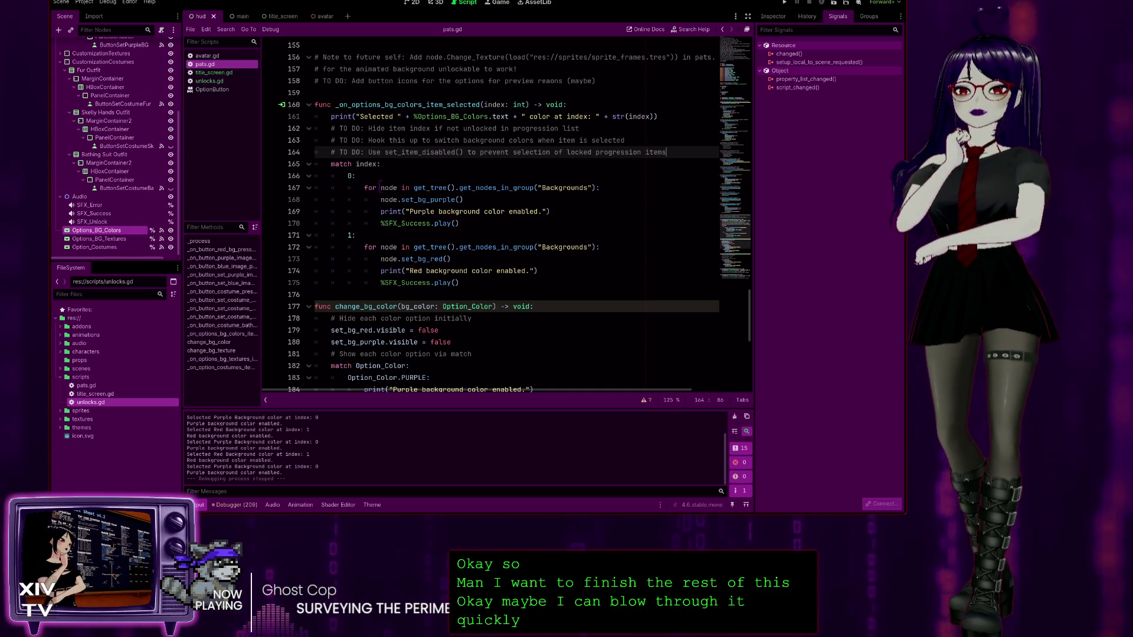
pyautogui.scroll(-1, 401, 255)
pyautogui.scroll(2, 346, 185)
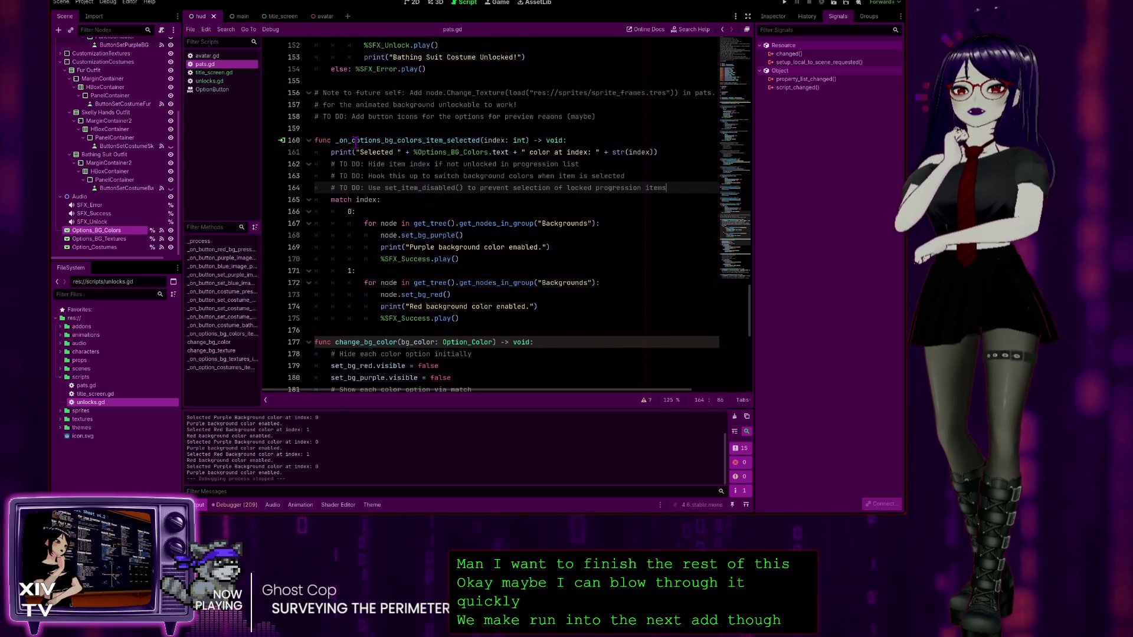
pyautogui.scroll(3, 571, 102)
pyautogui.scroll(-6, 412, 203)
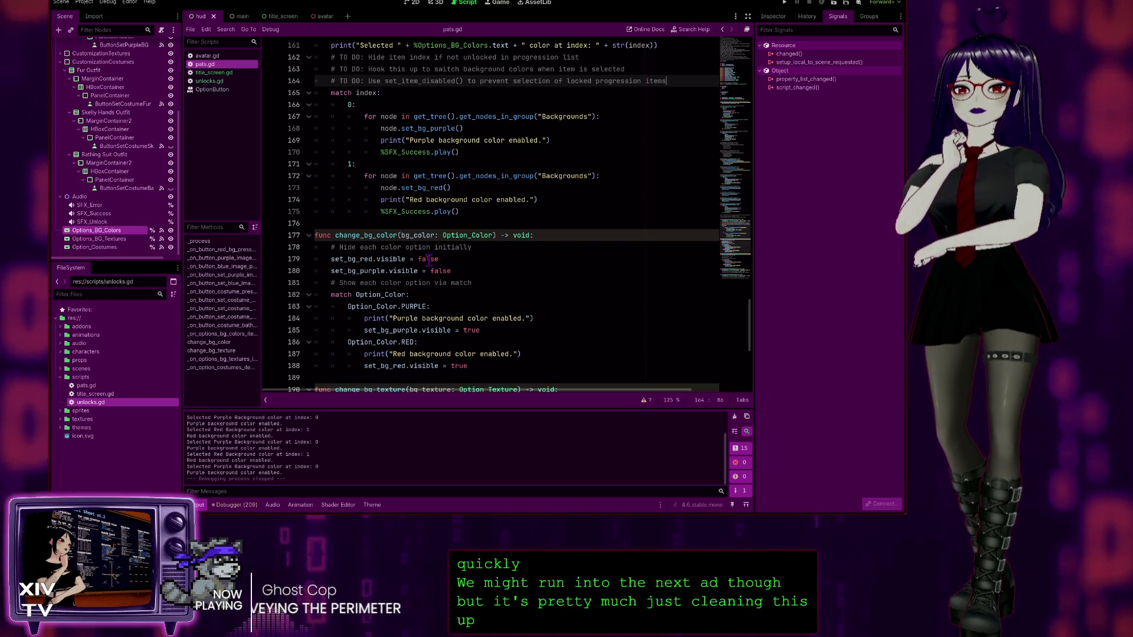
pyautogui.scroll(-2, 473, 196)
pyautogui.moveTo(473, 195); pyautogui.dragTo(269, 193)
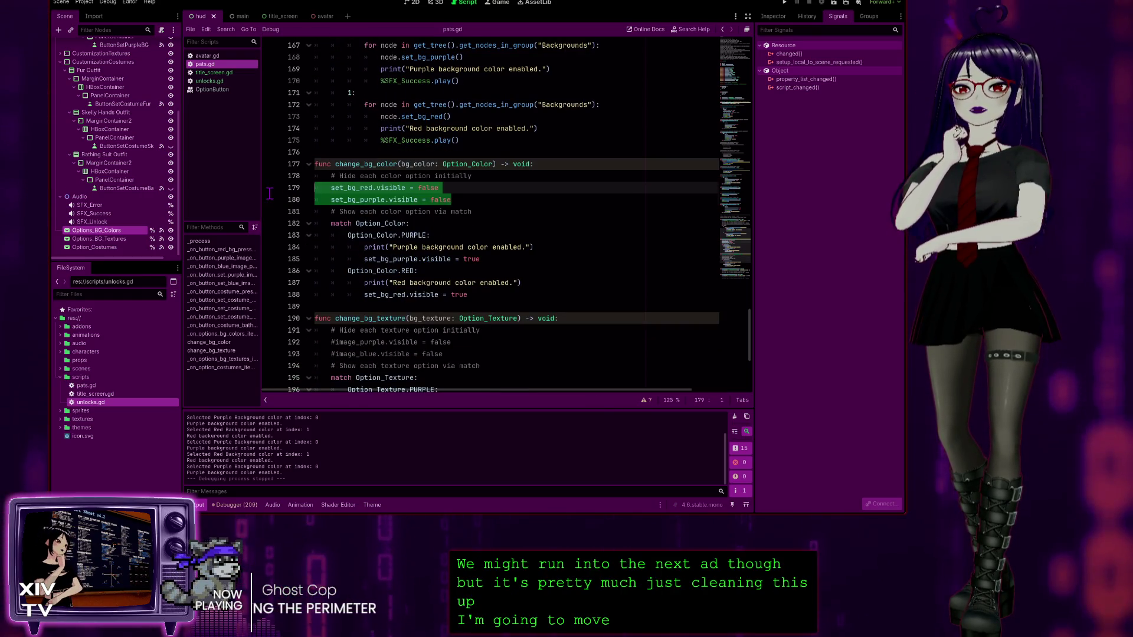
pyautogui.scroll(4, 467, 168)
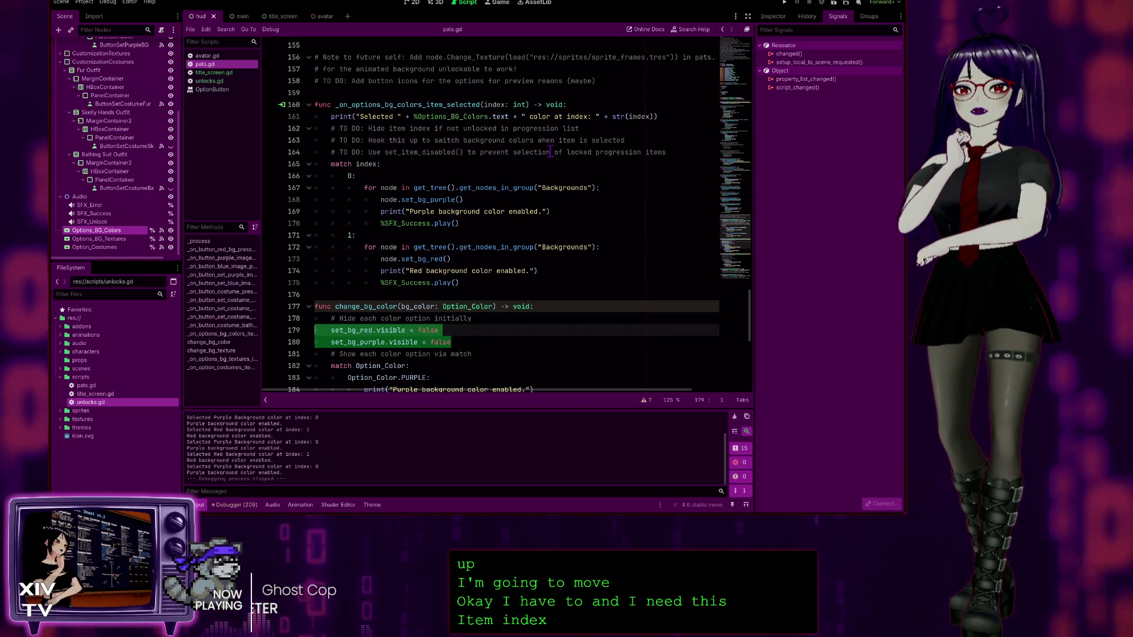
pyautogui.scroll(-3, 454, 177)
pyautogui.scroll(3, 454, 220)
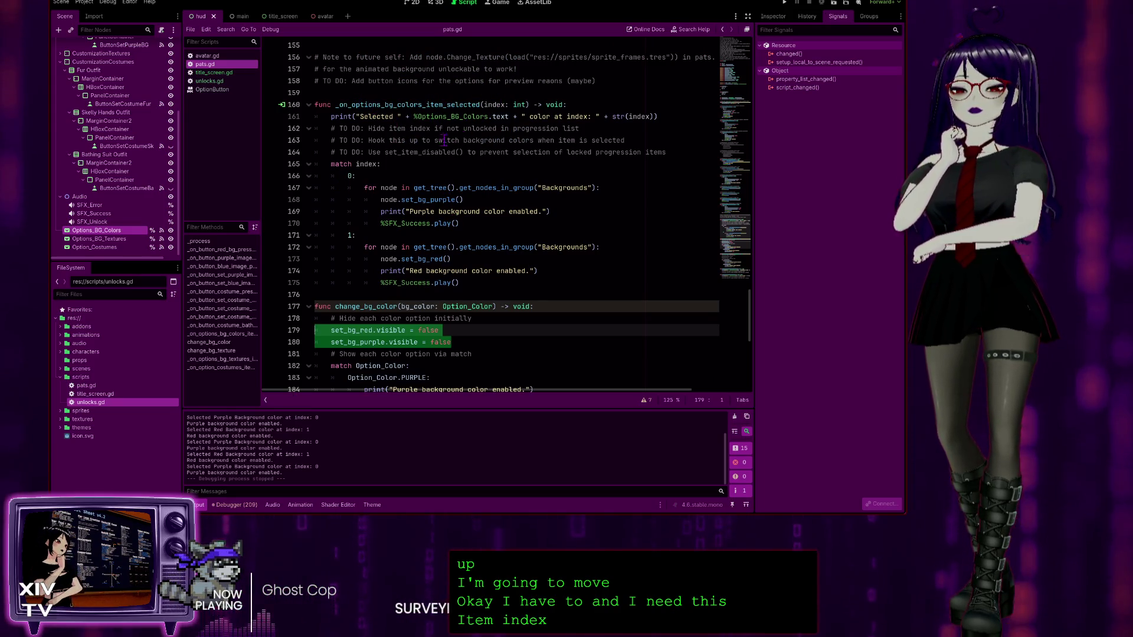
pyautogui.scroll(-5, 444, 140)
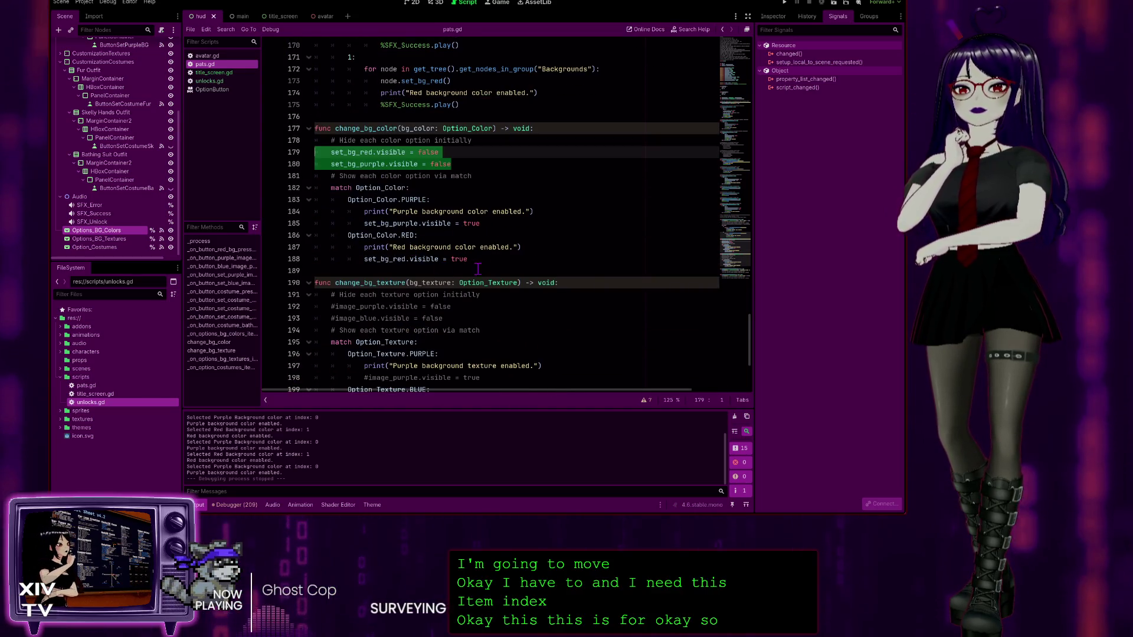
pyautogui.scroll(-1, 489, 262)
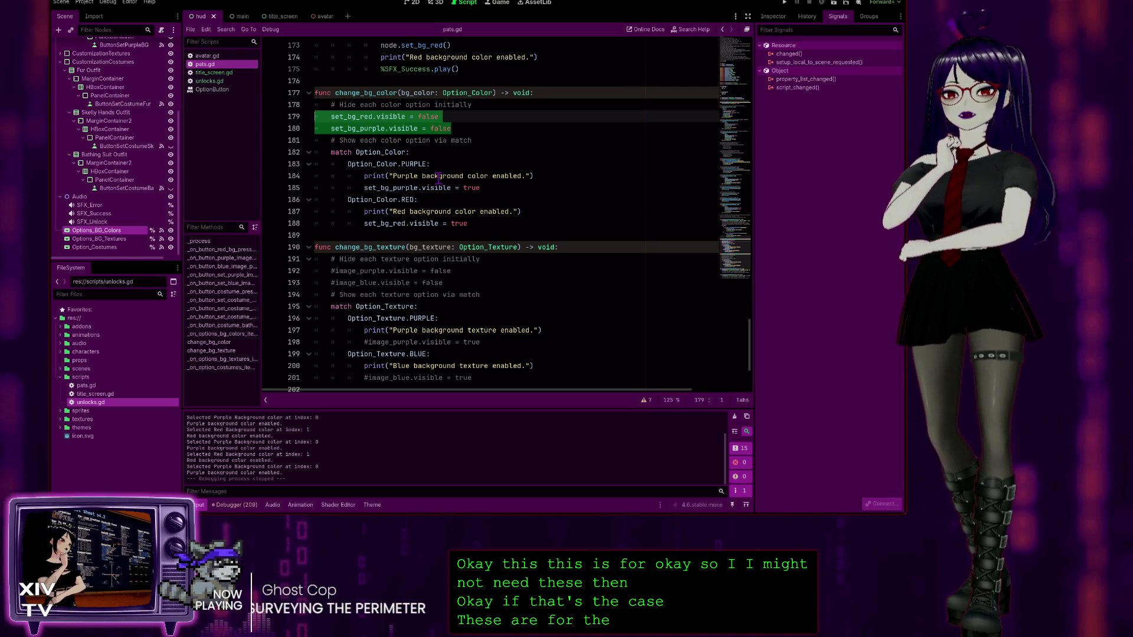
pyautogui.scroll(-4, 496, 271)
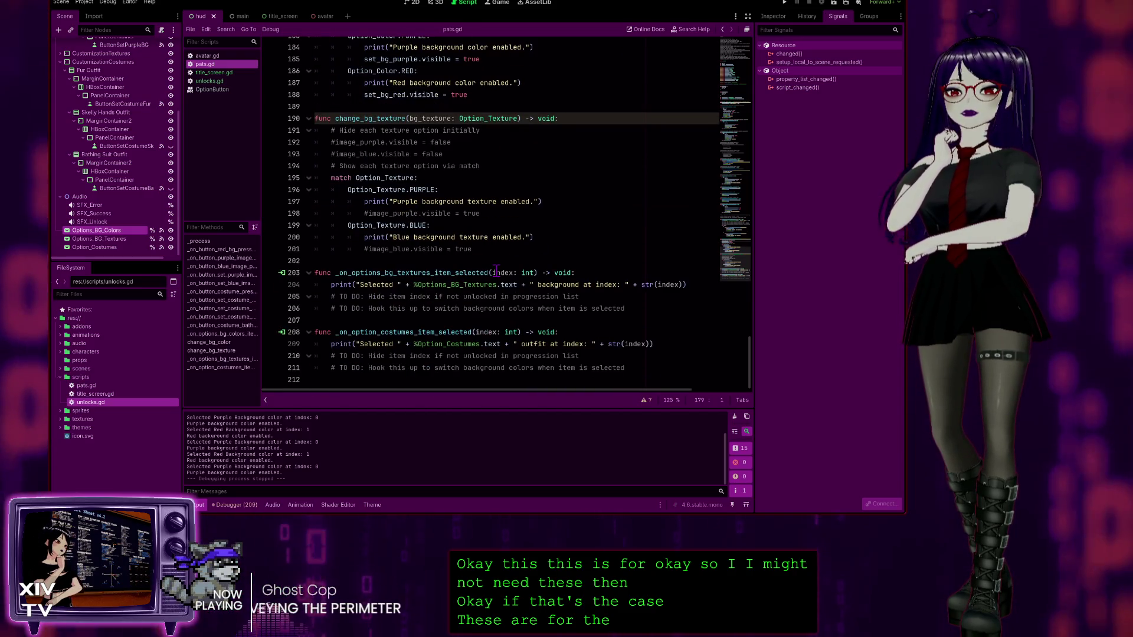
pyautogui.scroll(1, 490, 256)
pyautogui.scroll(-1, 489, 251)
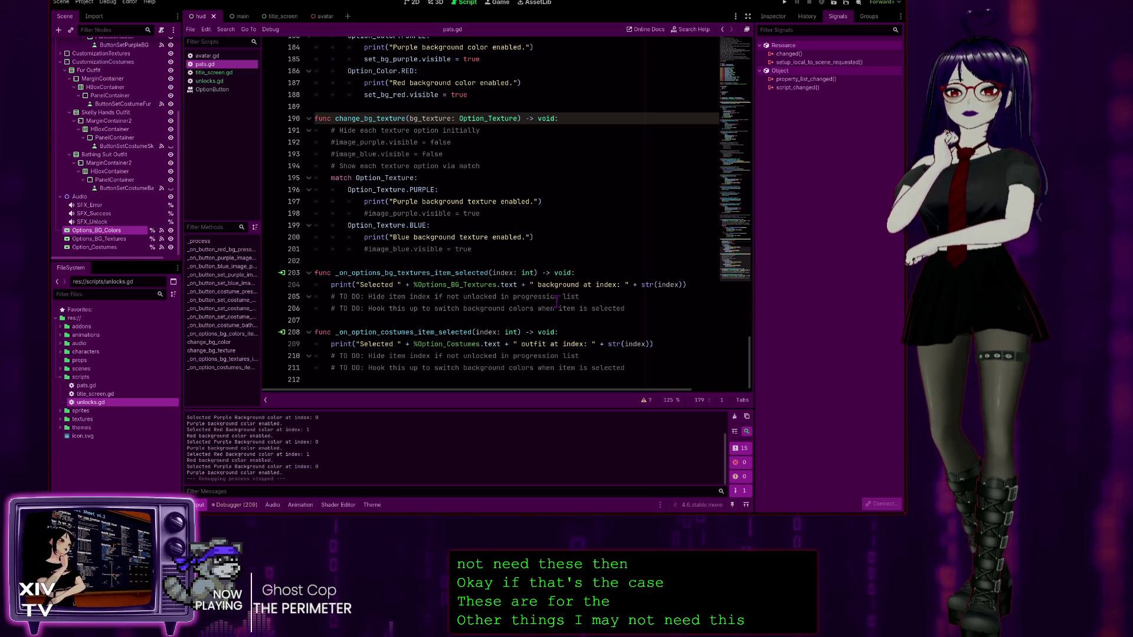
pyautogui.click(637, 308)
pyautogui.scroll(11, 626, 273)
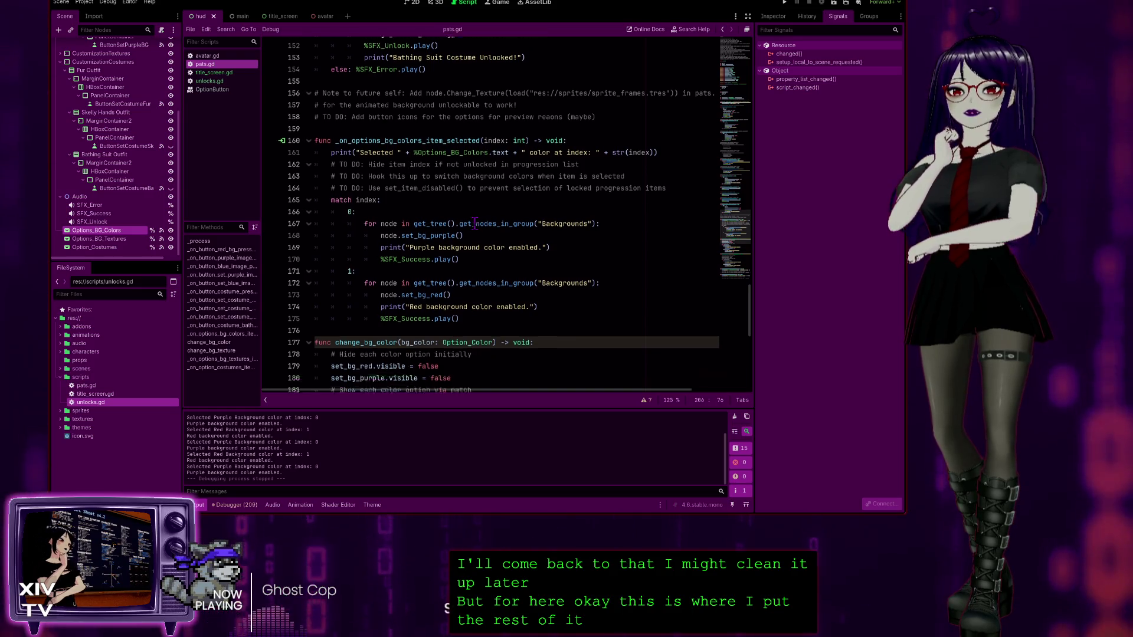
# Step: Add a 'match index:' block with a pass placeholder to _on_options_bg_textures_item_selected
pyautogui.scroll(-11, 475, 223)
pyautogui.press('Return')
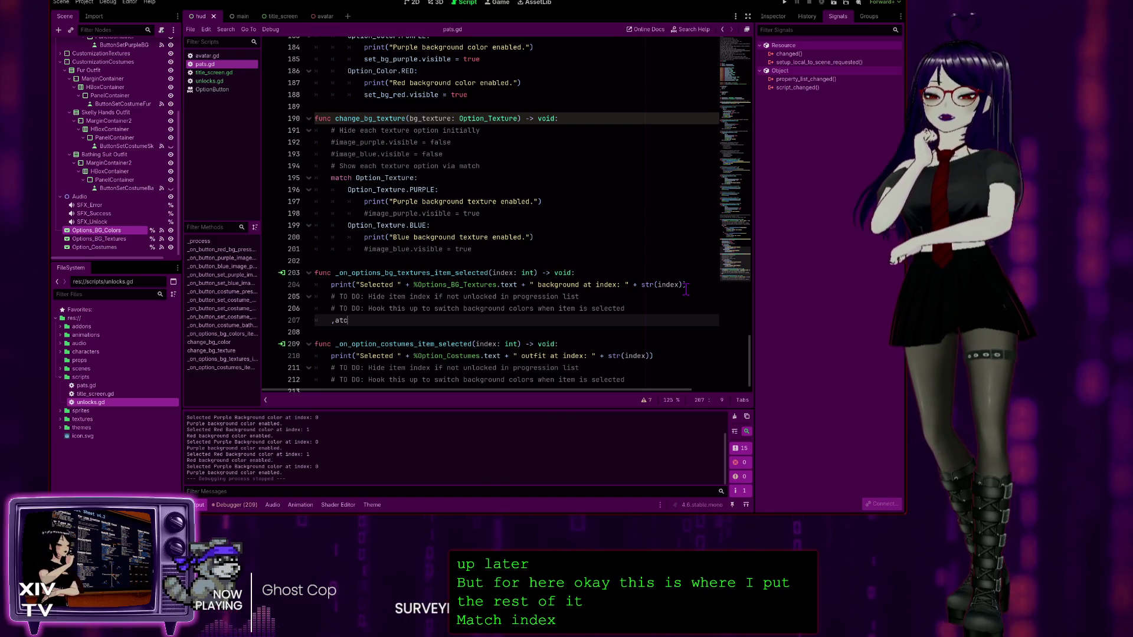
pyautogui.write('mat')
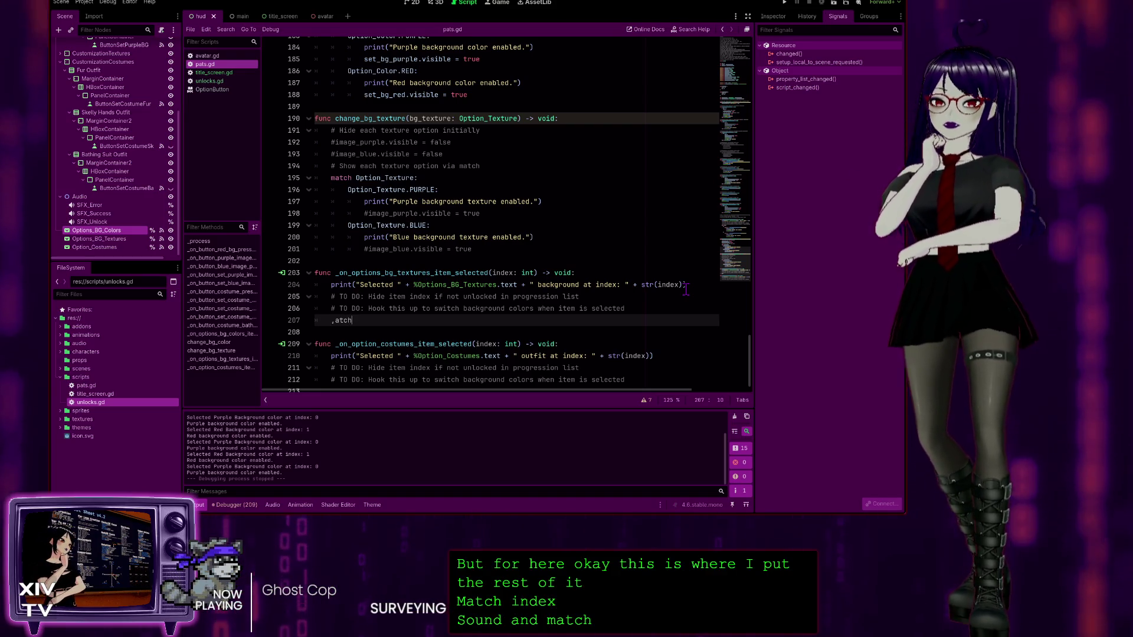
pyautogui.press('BackSpace')
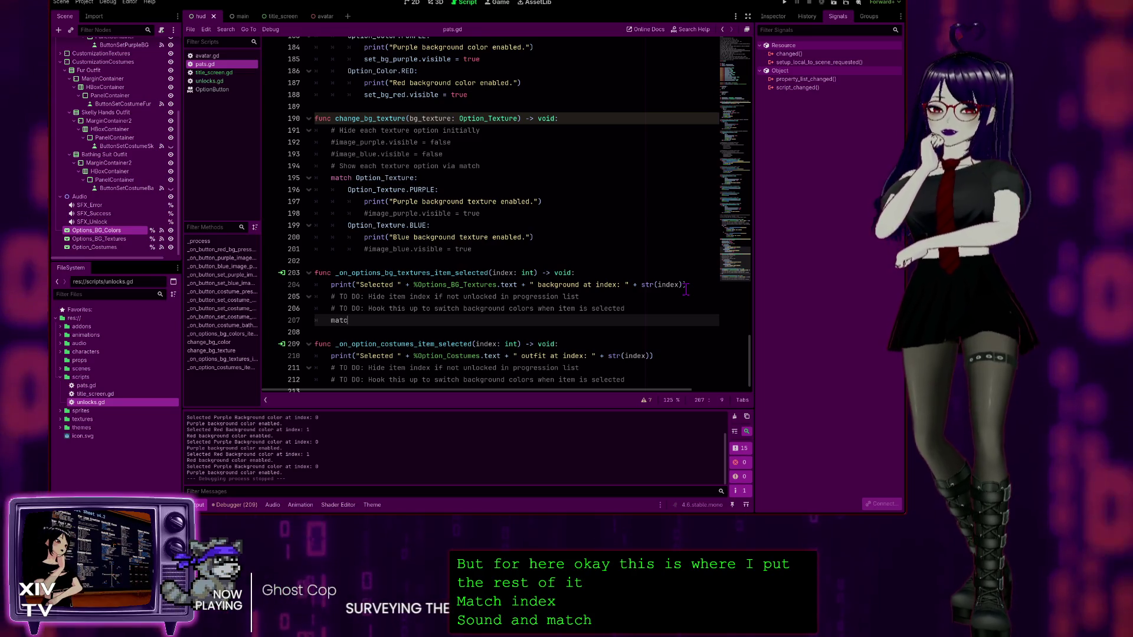
pyautogui.write('h index:')
pyautogui.press('Return')
pyautogui.write('pass')
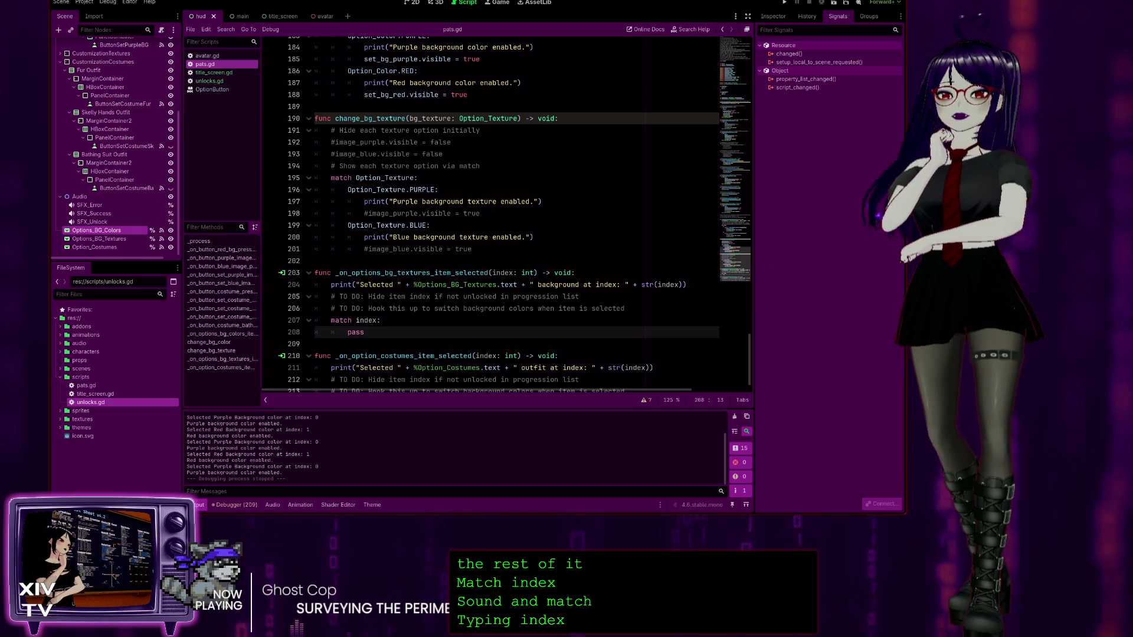
# Step: Comment out lines 108–112, the _on_button_set_purple_image_pressed function
pyautogui.scroll(10, 520, 209)
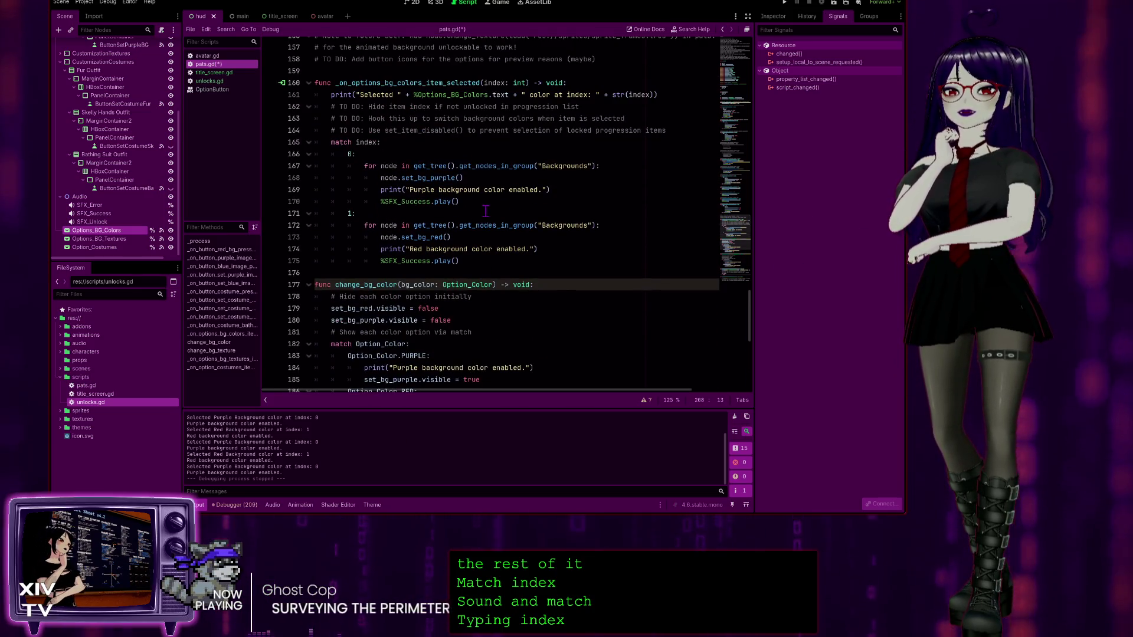
pyautogui.scroll(12, 458, 210)
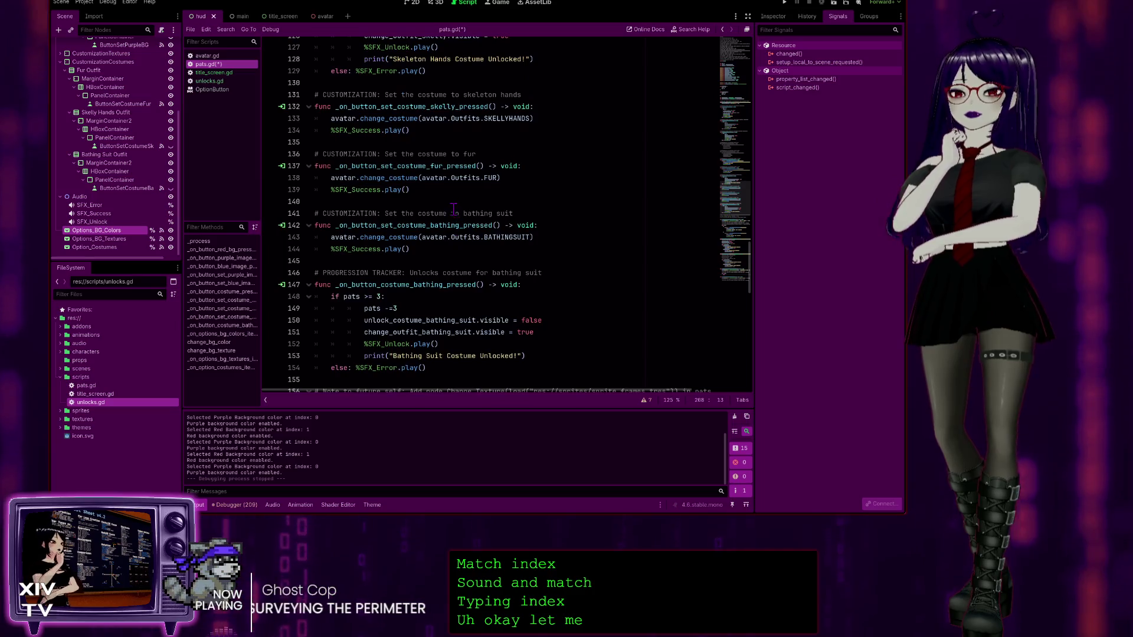
pyautogui.scroll(15, 453, 204)
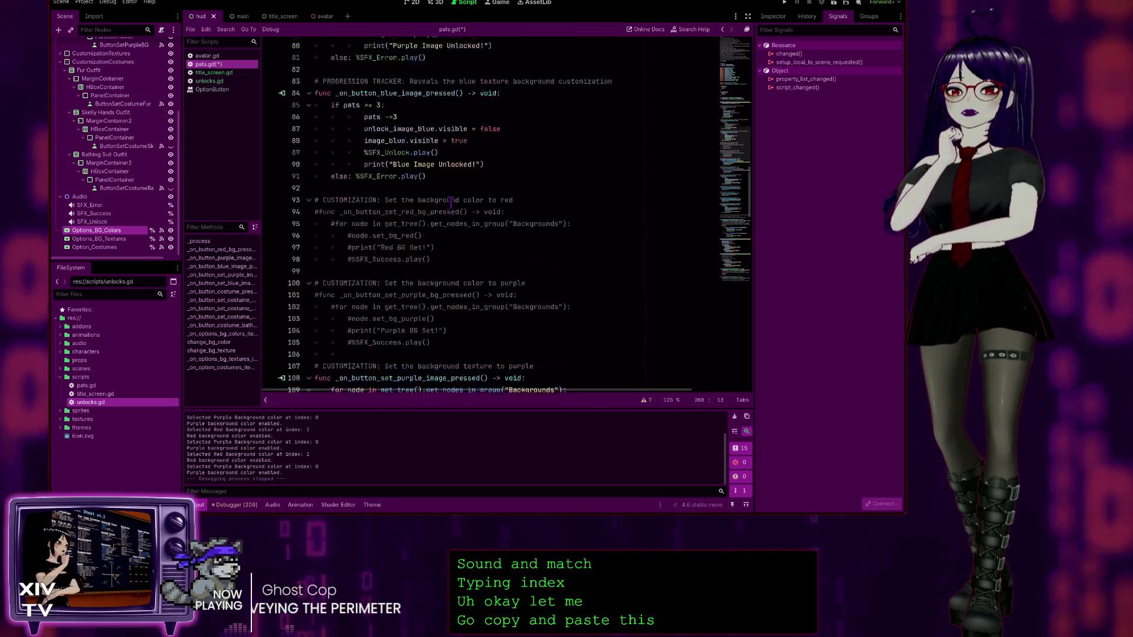
pyautogui.scroll(10, 452, 201)
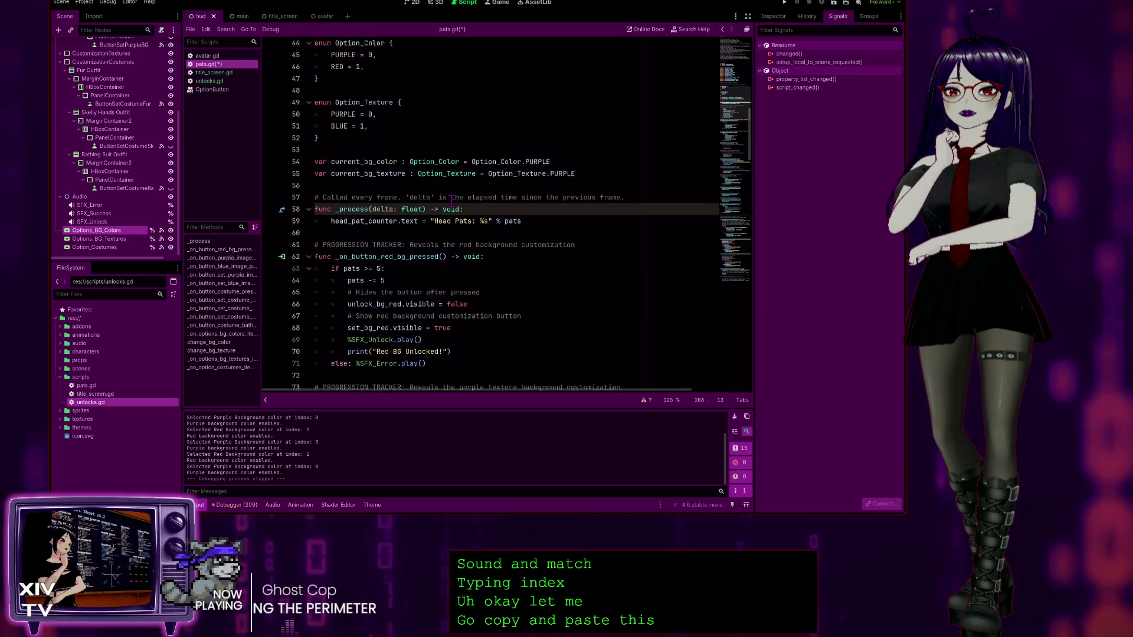
pyautogui.scroll(1, 442, 195)
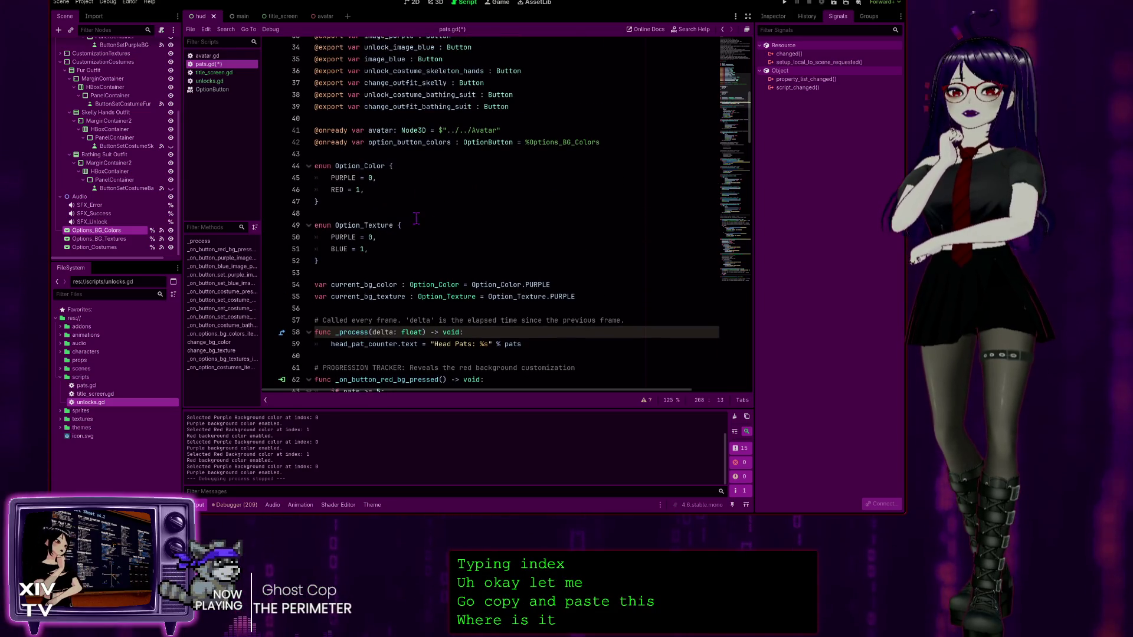
pyautogui.scroll(-7, 413, 305)
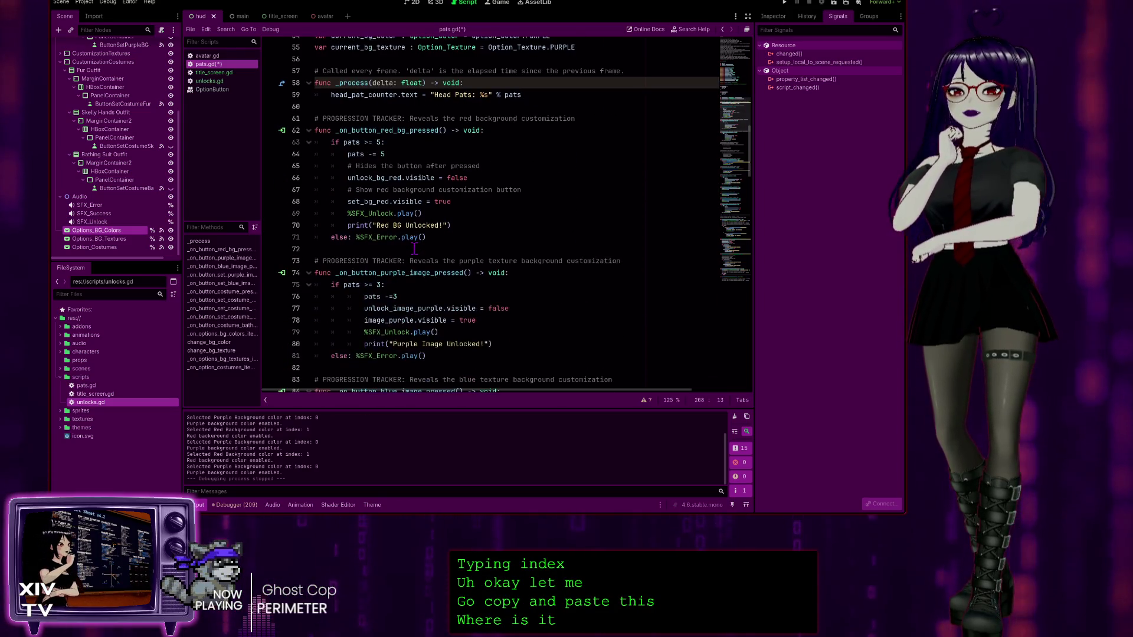
pyautogui.scroll(-1, 508, 192)
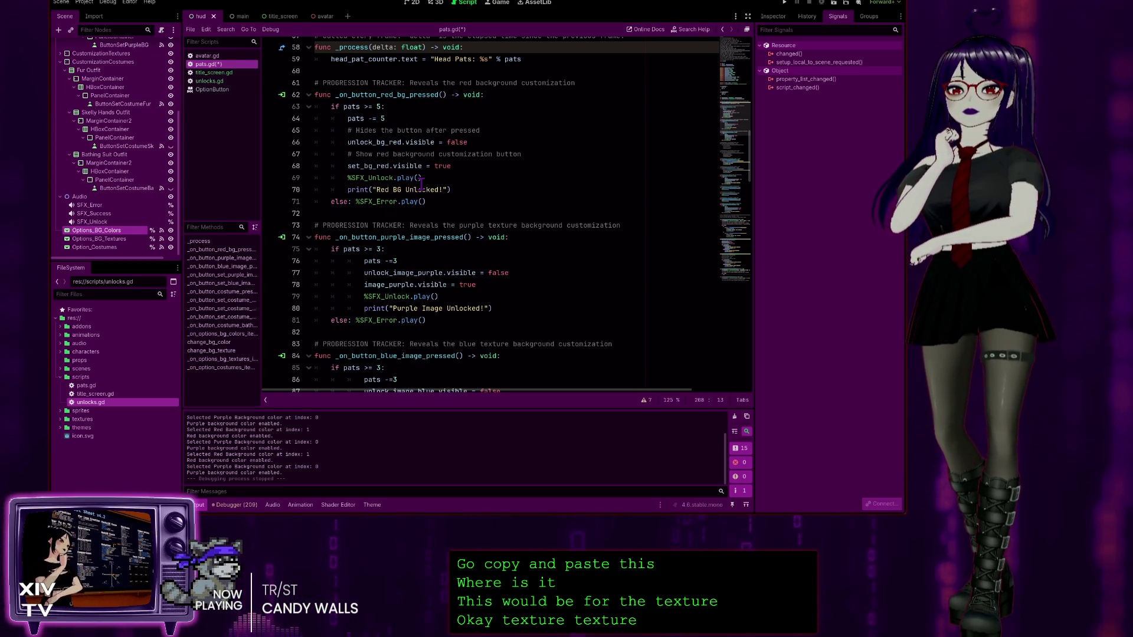
pyautogui.scroll(-5, 466, 166)
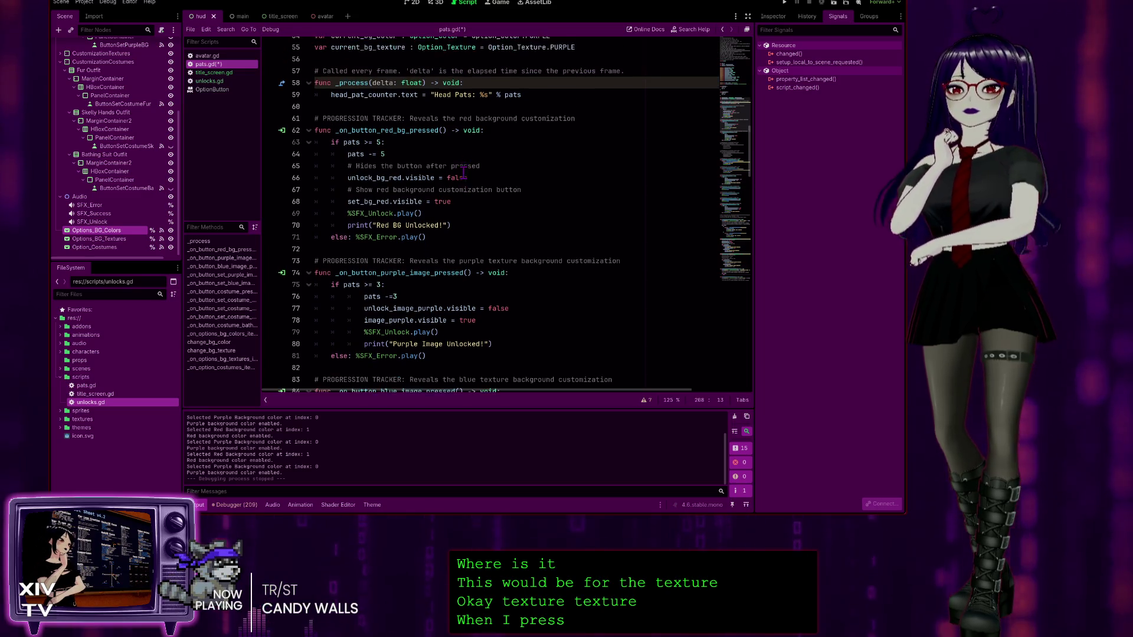
pyautogui.scroll(-9, 389, 169)
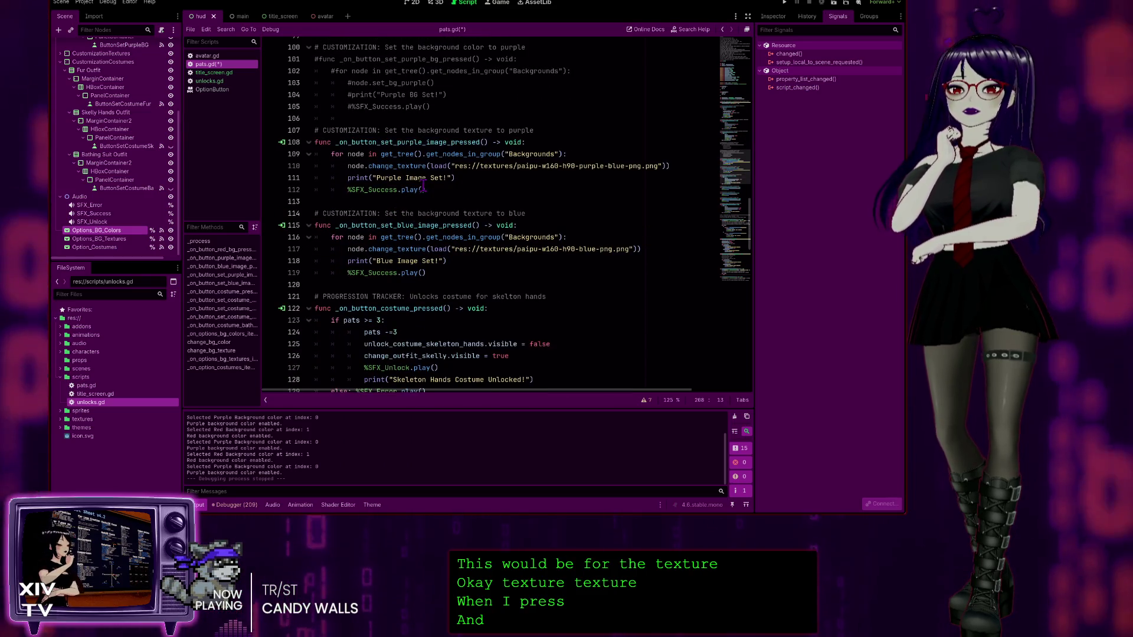
pyautogui.scroll(-1, 409, 89)
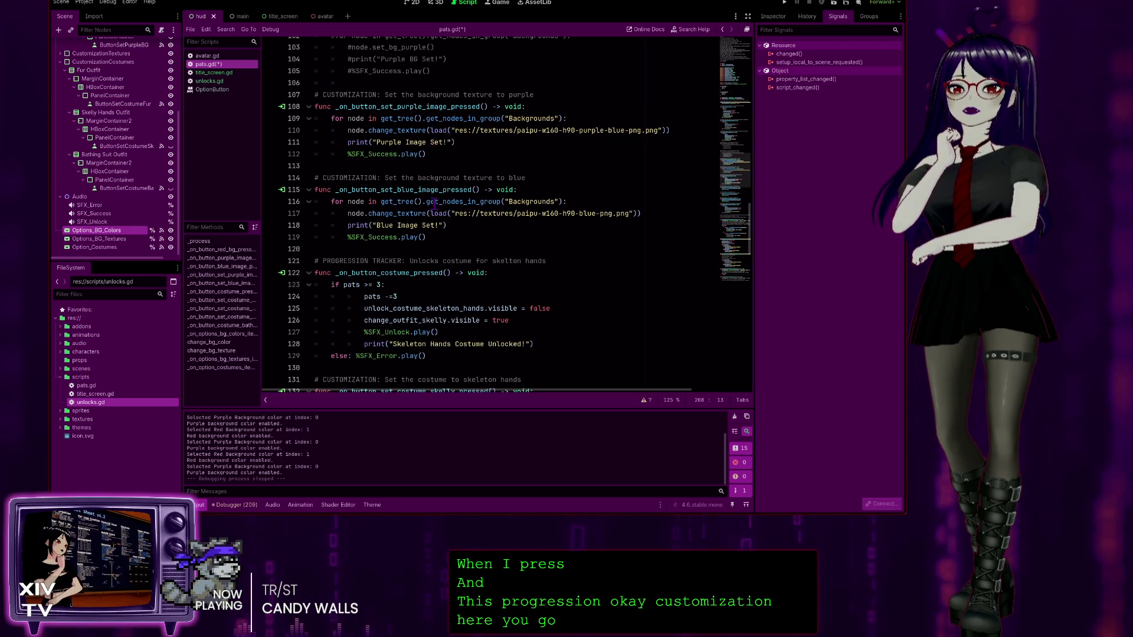
pyautogui.moveTo(434, 154)
pyautogui.mouseDown()
pyautogui.moveTo(353, 154)
pyautogui.moveTo(316, 118)
pyautogui.mouseUp()
pyautogui.hotkey('ctrl', 'c')
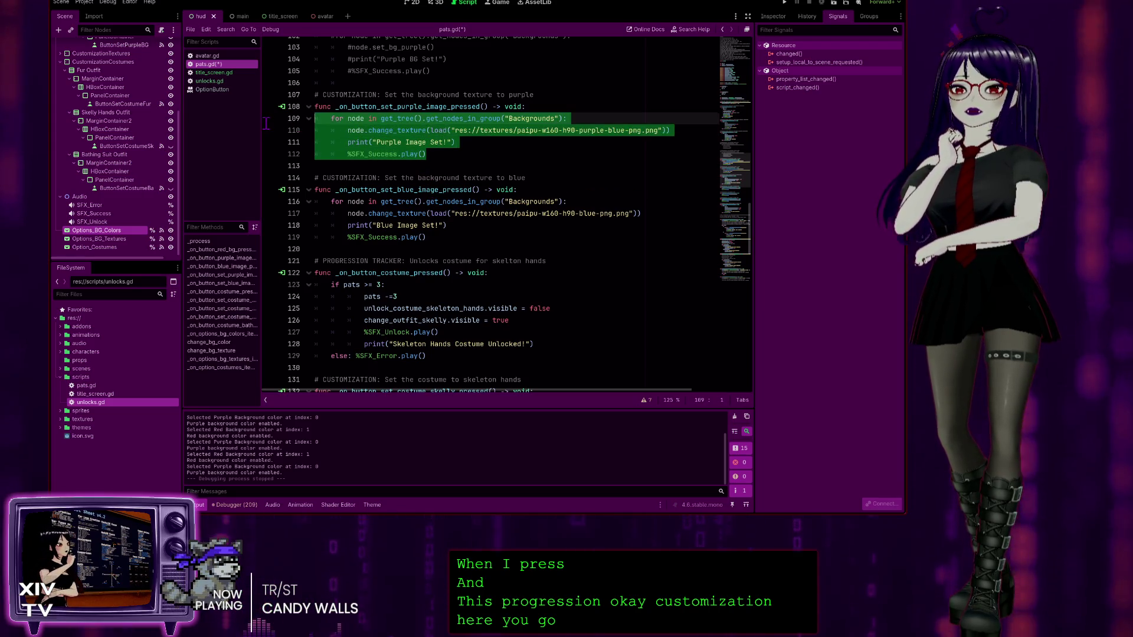
pyautogui.moveTo(469, 158)
pyautogui.mouseDown()
pyautogui.moveTo(318, 108)
pyautogui.moveTo(265, 107)
pyautogui.mouseUp()
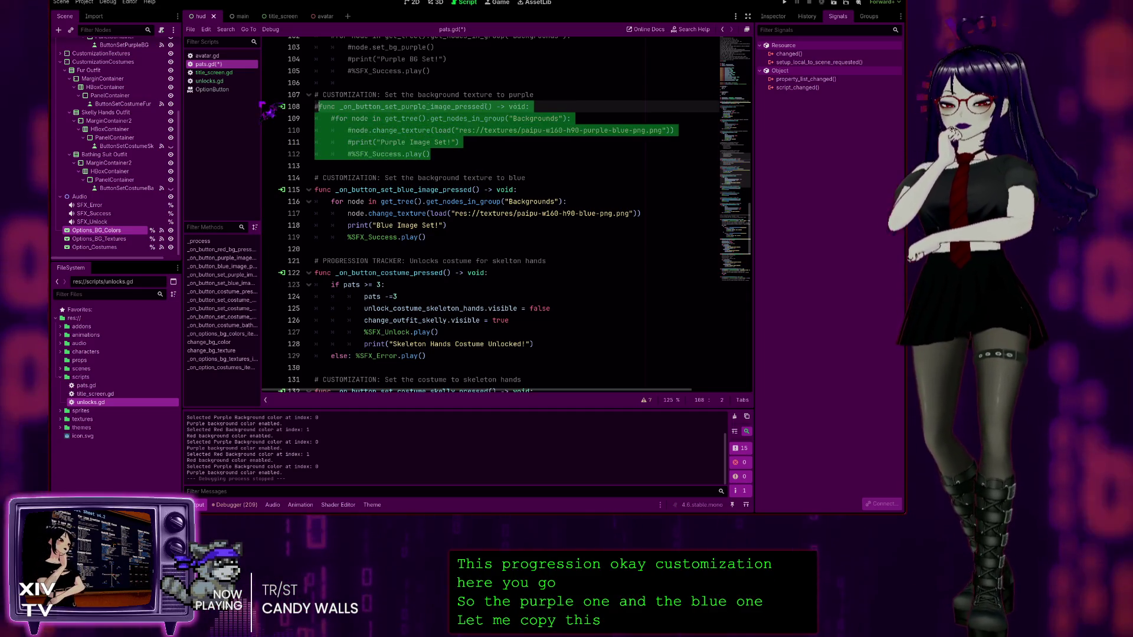
# Step: Replace the pass placeholder with a 0: case holding the pasted purple texture loop
pyautogui.click(319, 107)
pyautogui.scroll(-4, 453, 204)
pyautogui.scroll(-15, 454, 205)
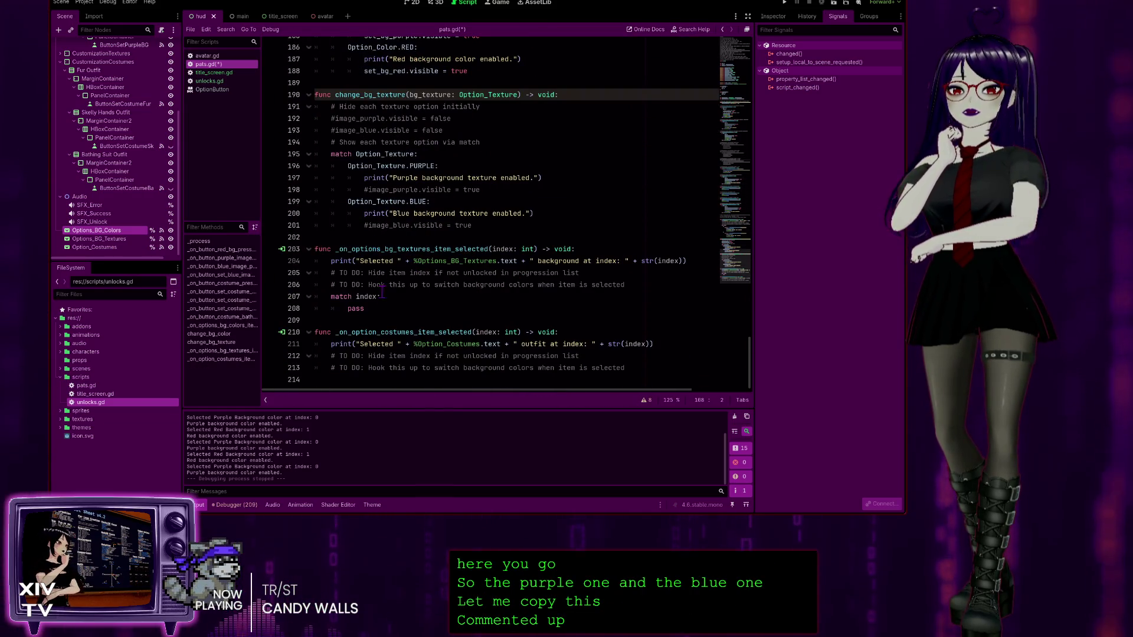
pyautogui.click(405, 309)
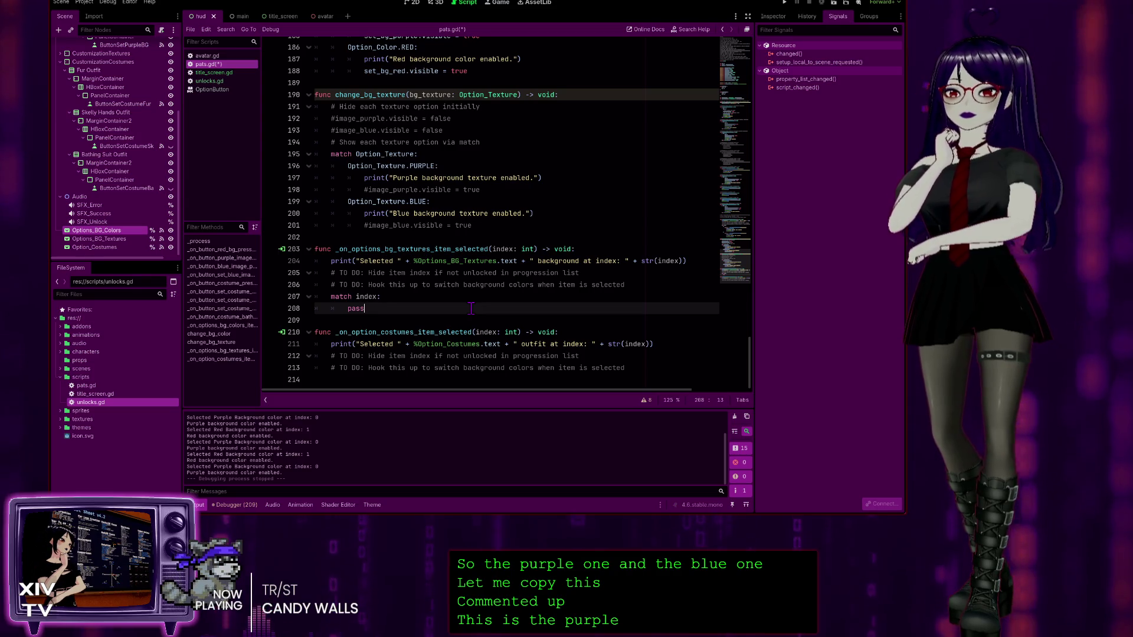
pyautogui.press('BackSpace')
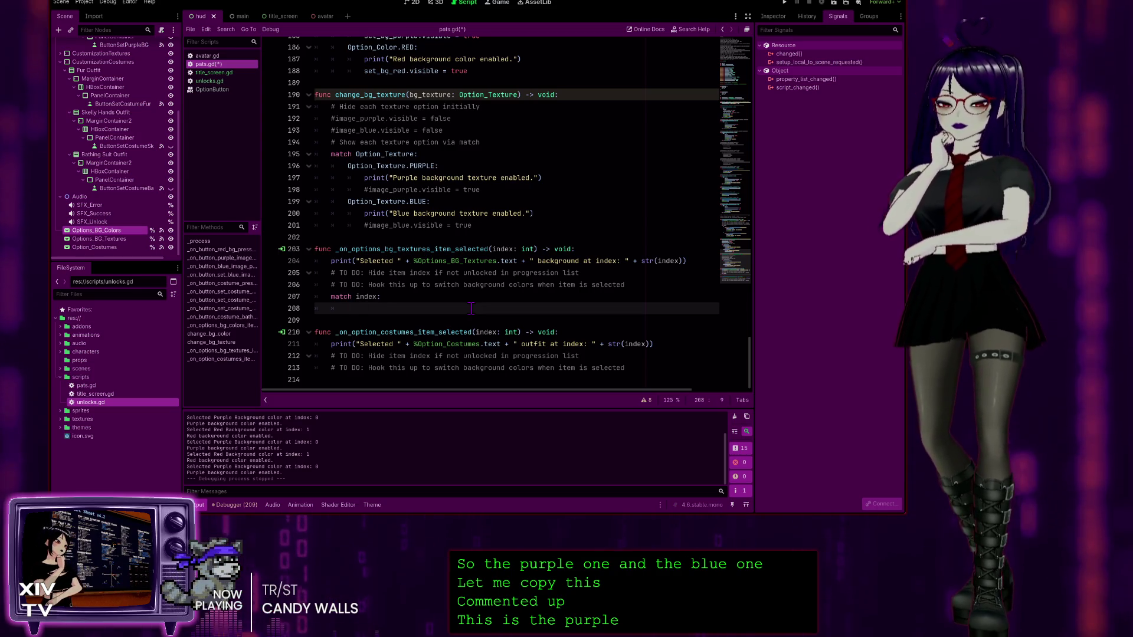
pyautogui.write('0:')
pyautogui.press('Return')
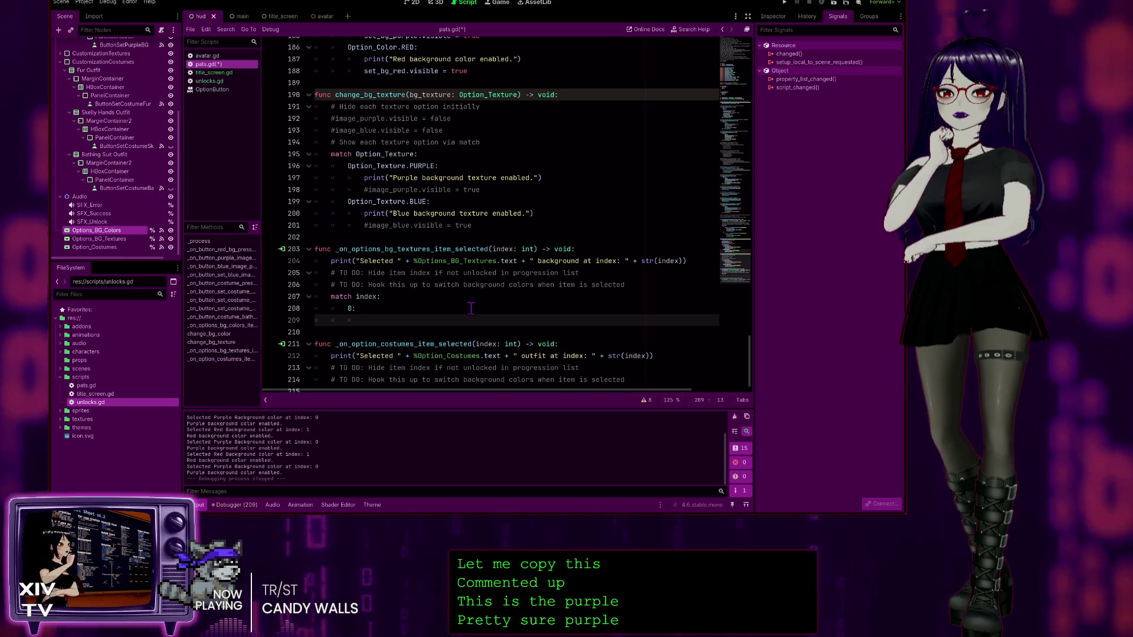
pyautogui.hotkey('ctrl', 'v')
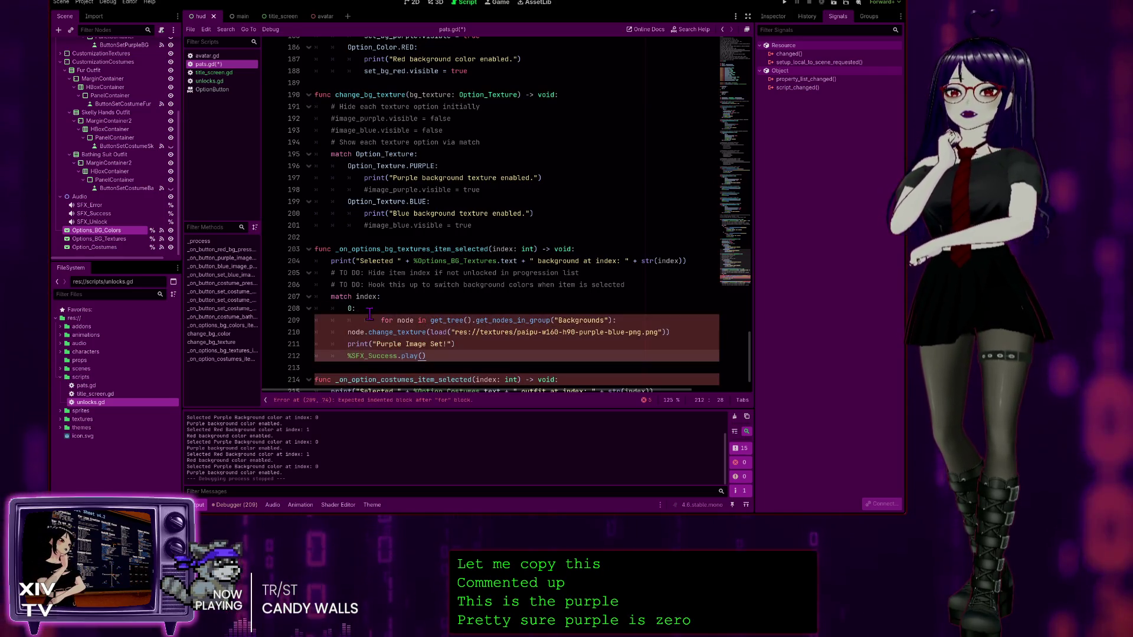
# Step: Indent the change_texture, 'Purple Image Set' print and success sound lines under case 0
pyautogui.click(369, 312)
pyautogui.press('Down')
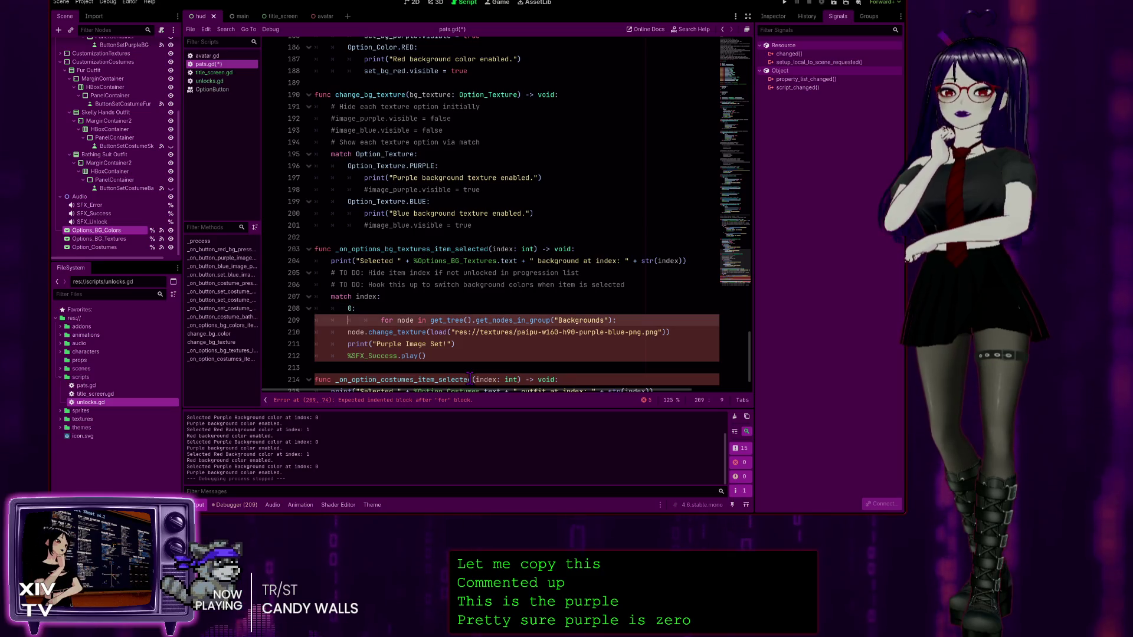
pyautogui.press('Down')
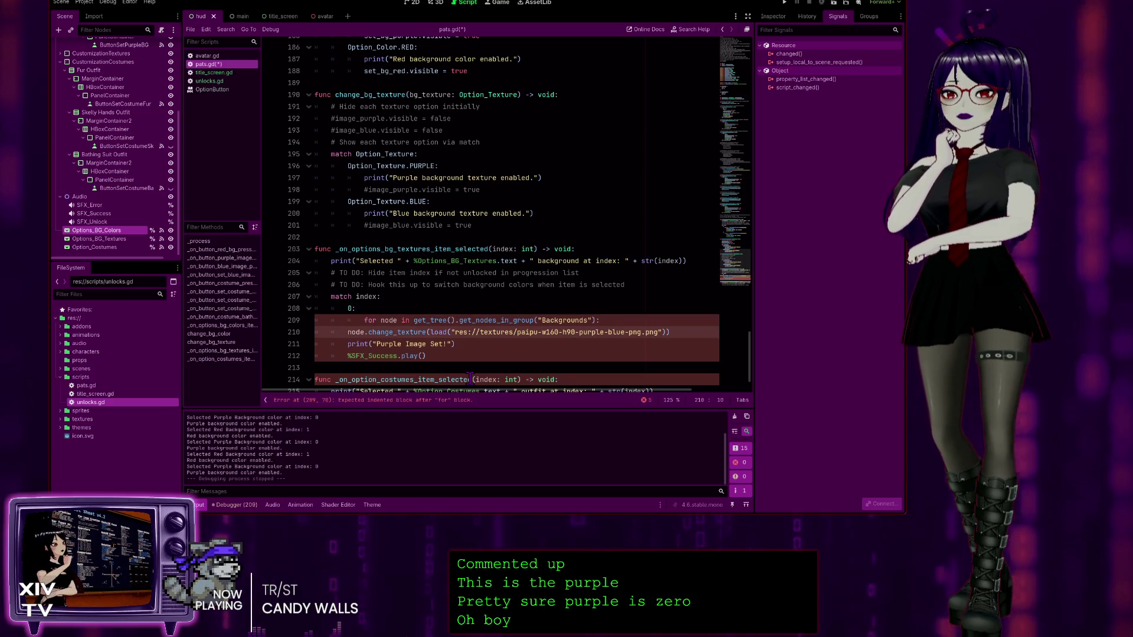
pyautogui.press('Tab')
pyautogui.press('Tab')
pyautogui.press('Down')
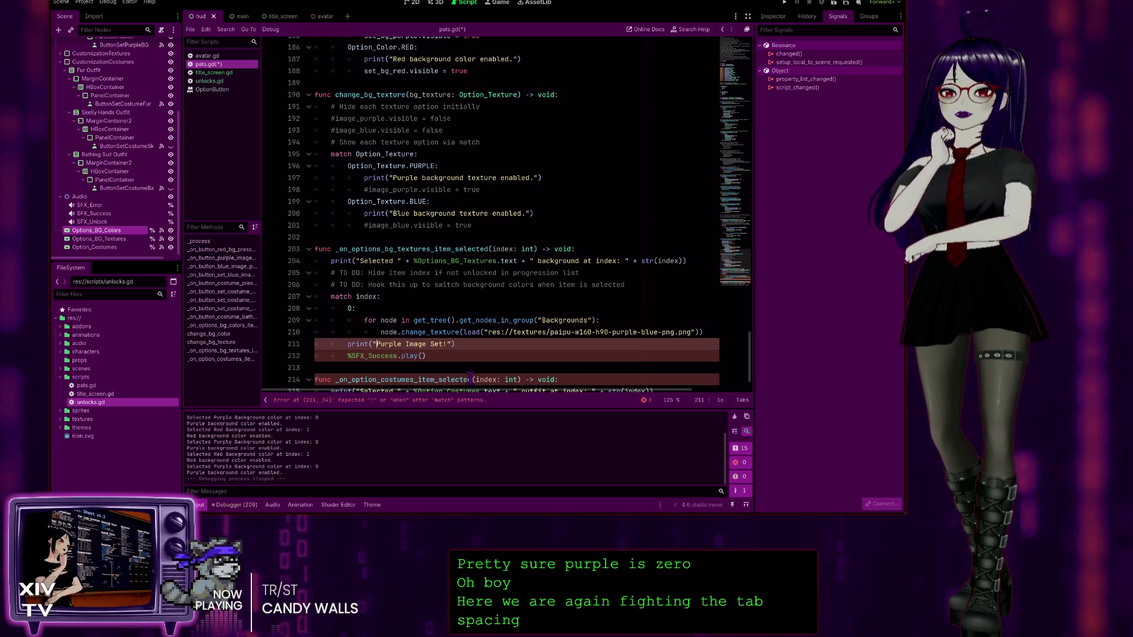
pyautogui.press('Tab')
pyautogui.press('Tab')
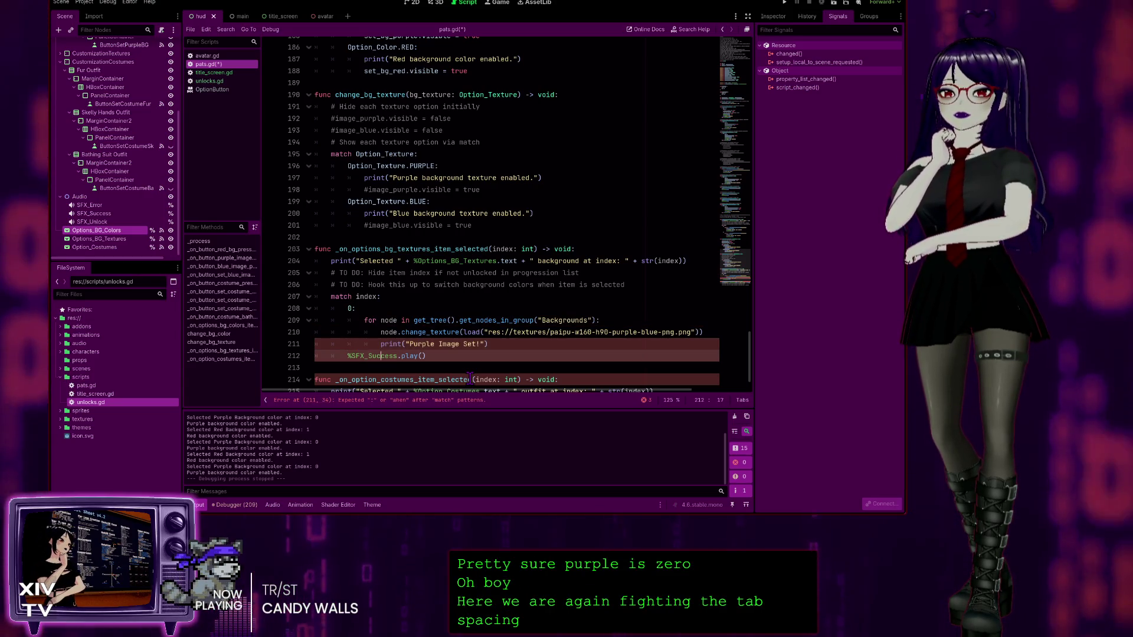
pyautogui.press('Down')
pyautogui.press('Tab')
pyautogui.press('Tab')
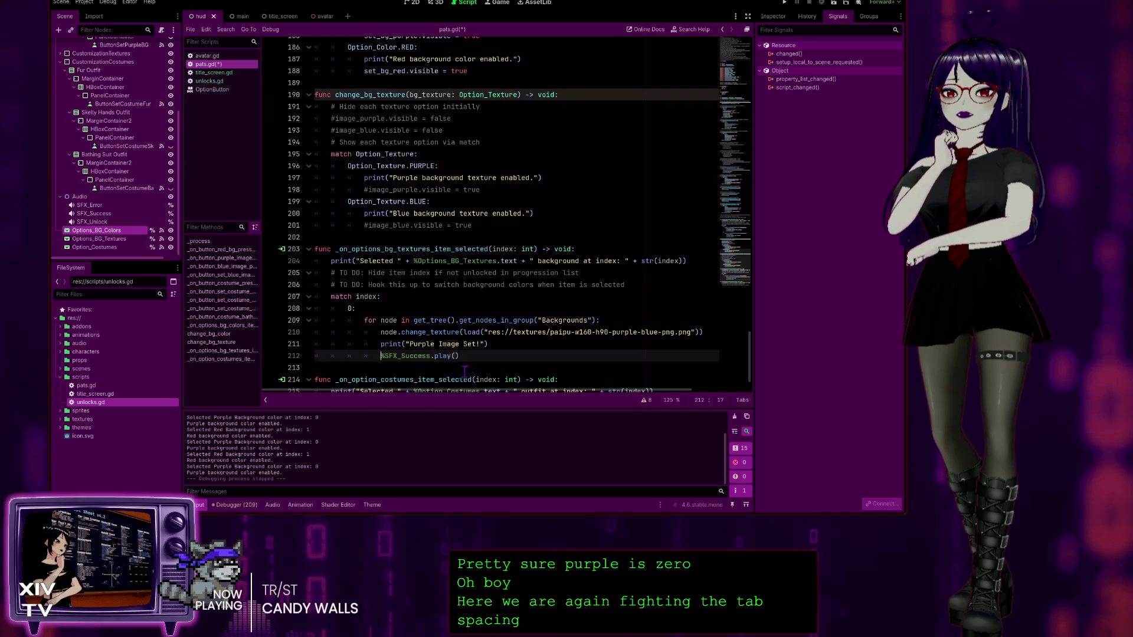
# Step: Start the 1: case for the blue texture below the purple branch, then switch to GitHub Desktop
pyautogui.click(465, 321)
pyautogui.scroll(-1, 470, 316)
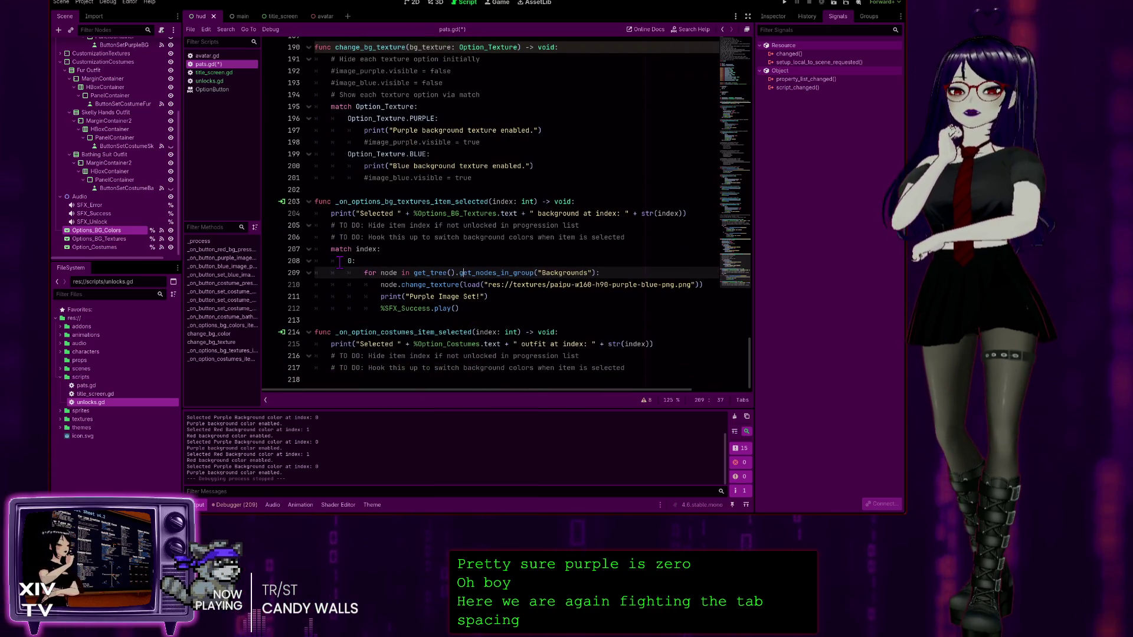
pyautogui.click(490, 316)
pyautogui.click(491, 308)
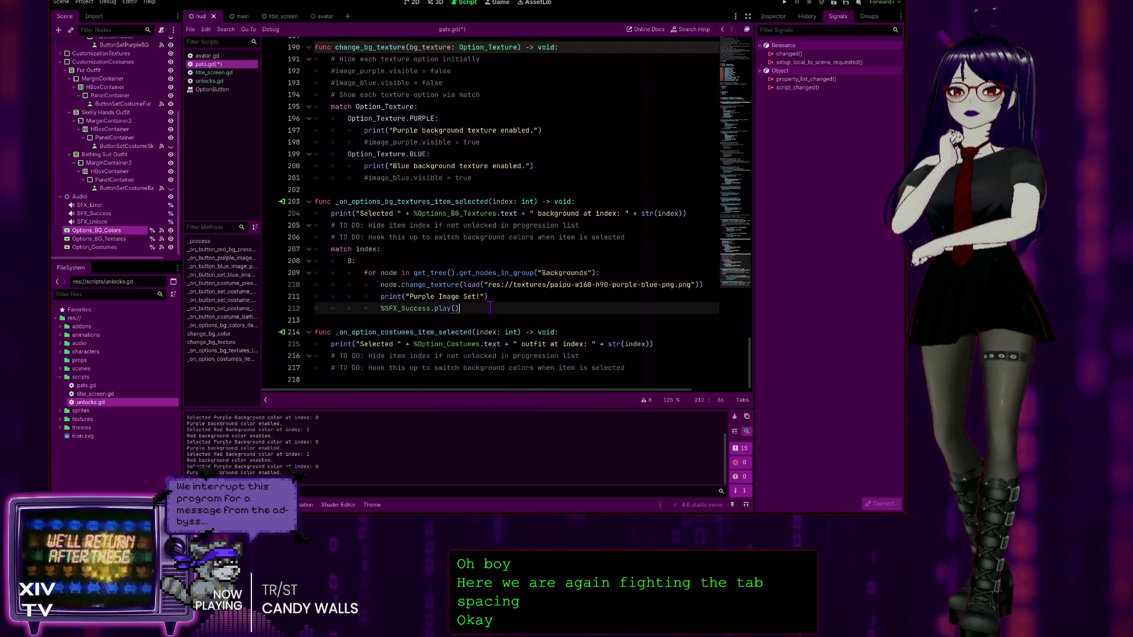
pyautogui.press('Return')
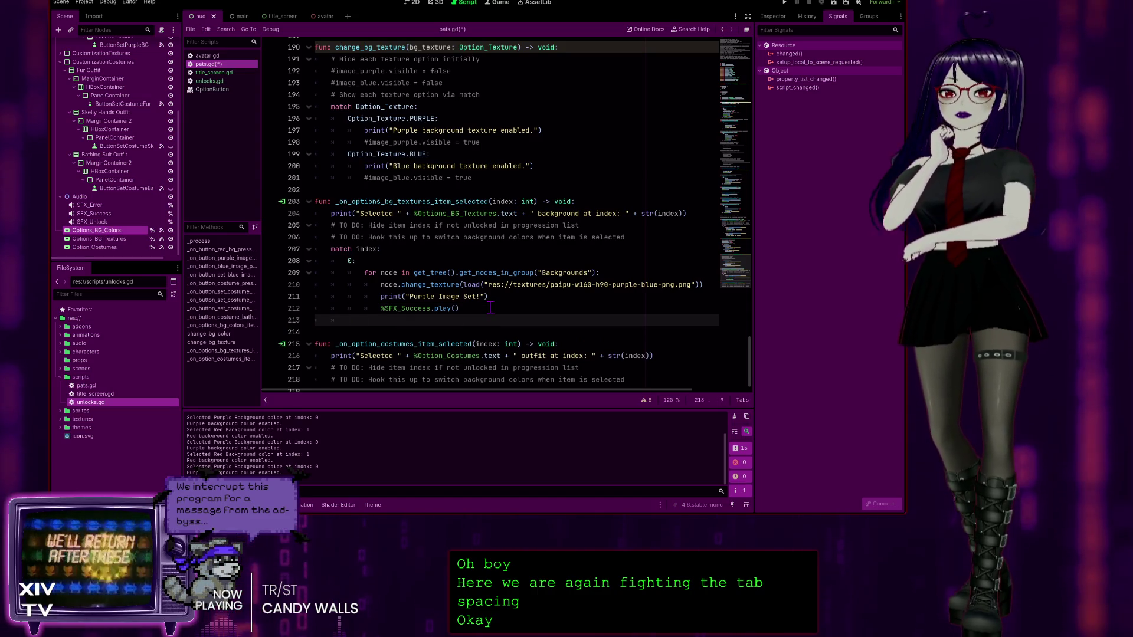
pyautogui.write('1:')
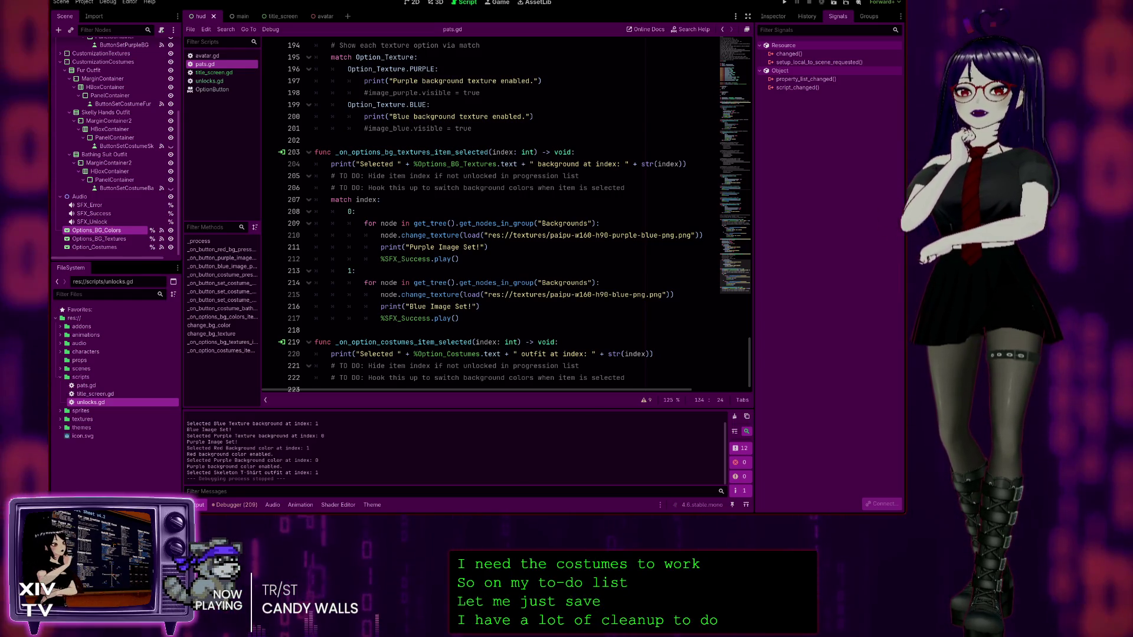
pyautogui.hotkey('alt', 'Tab')
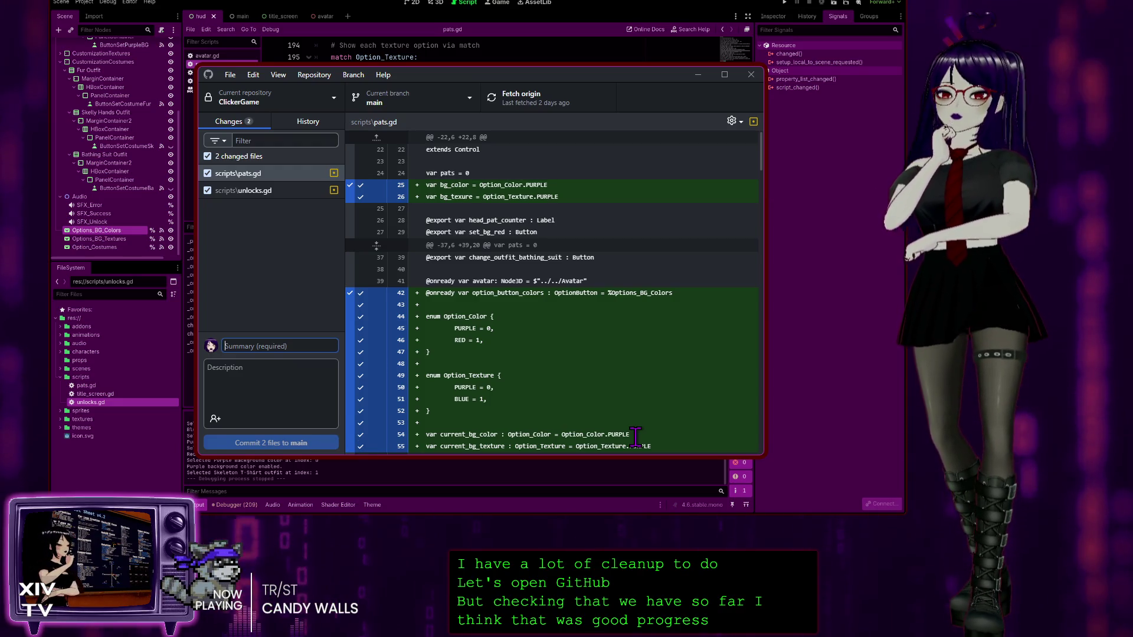
# Step: Enter the commit summary 'Hooked up the option button for colors and textures'
pyautogui.write('Hook')
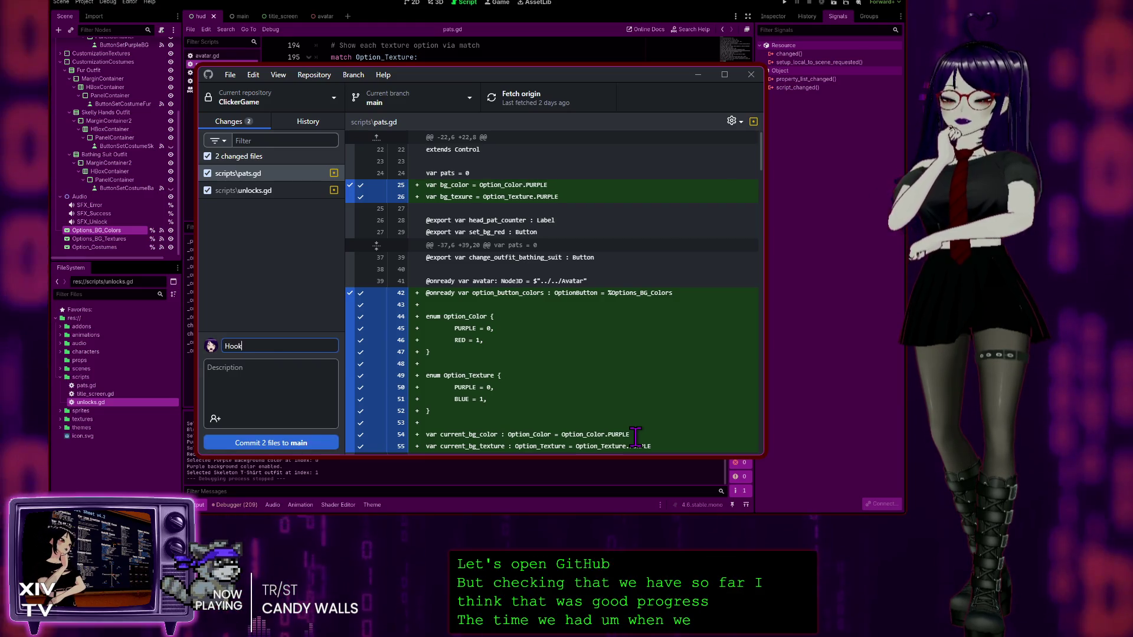
pyautogui.write('ed up the')
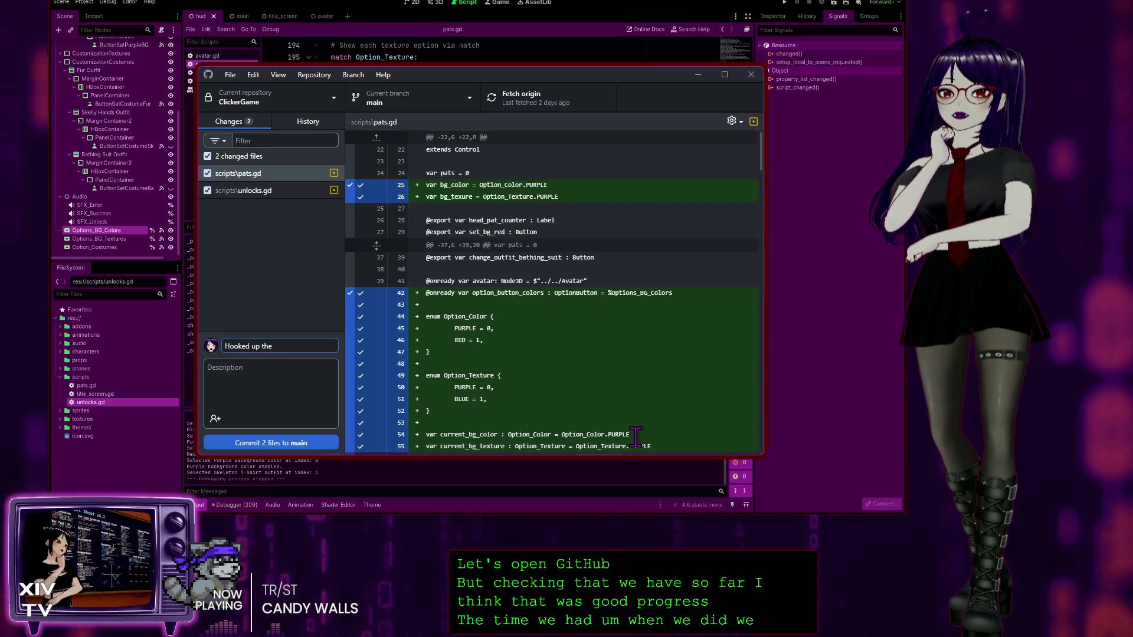
pyautogui.write(' option button')
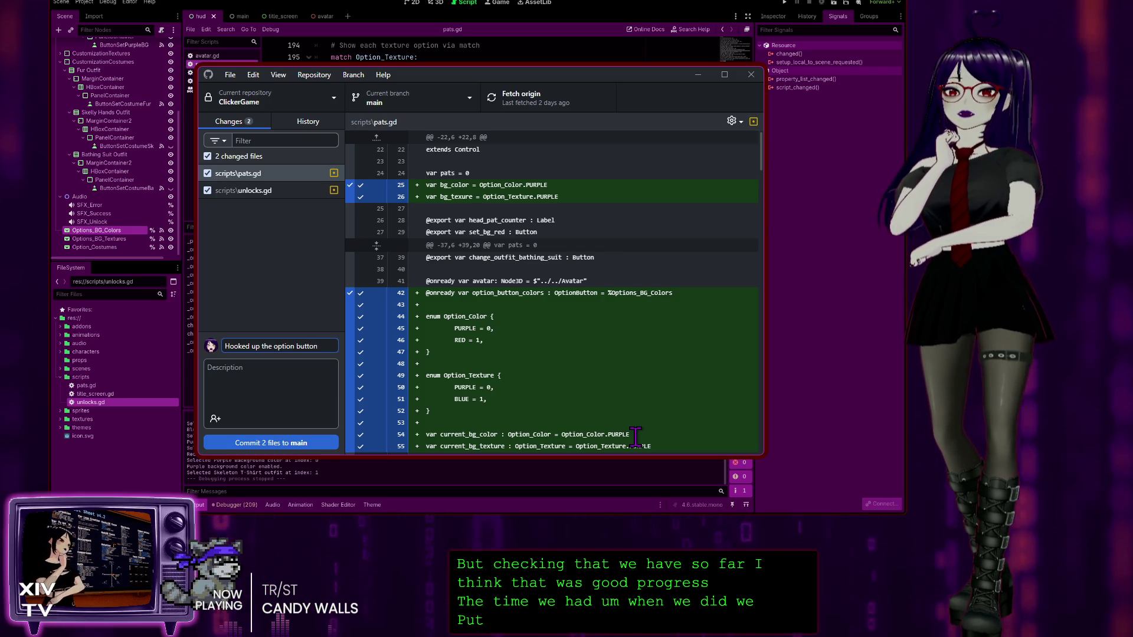
pyautogui.write(' for co')
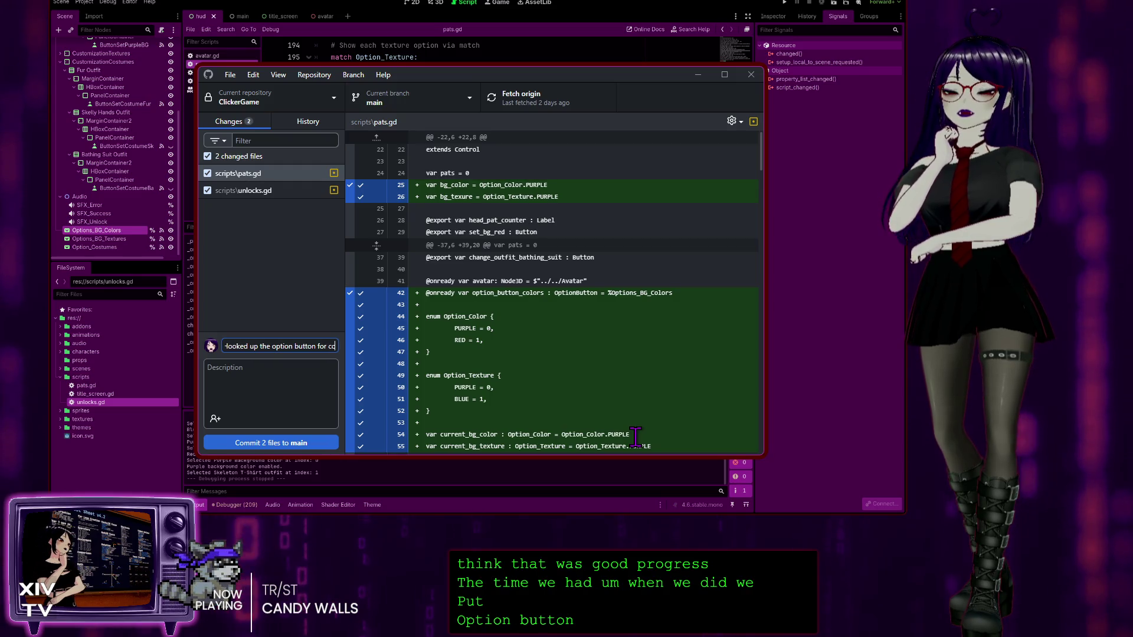
pyautogui.write('lors and')
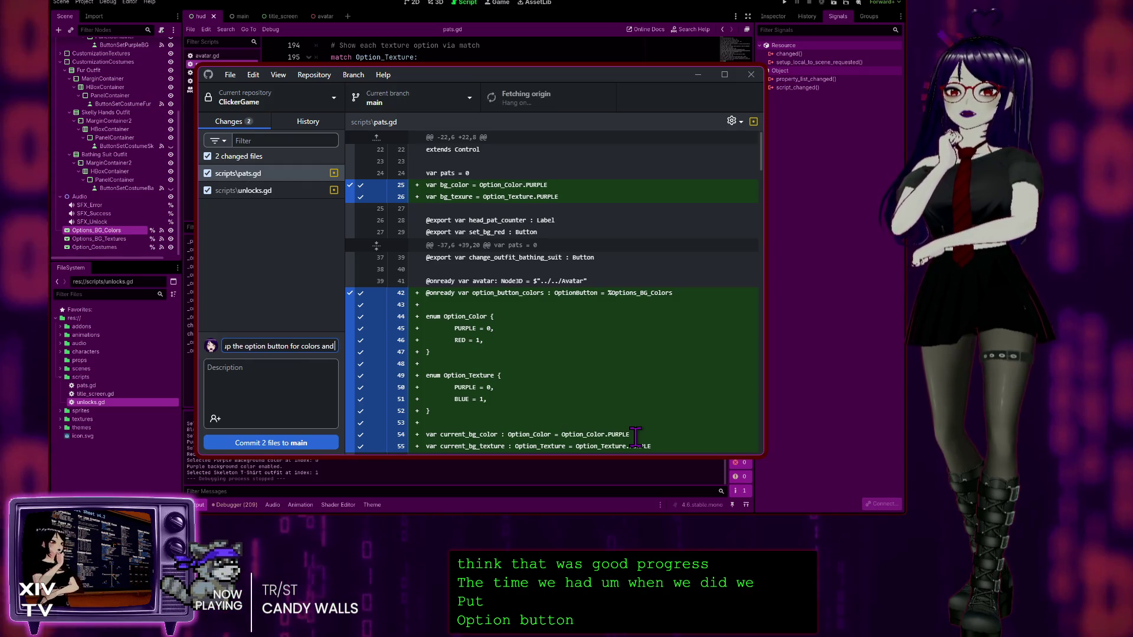
pyautogui.write(' textures')
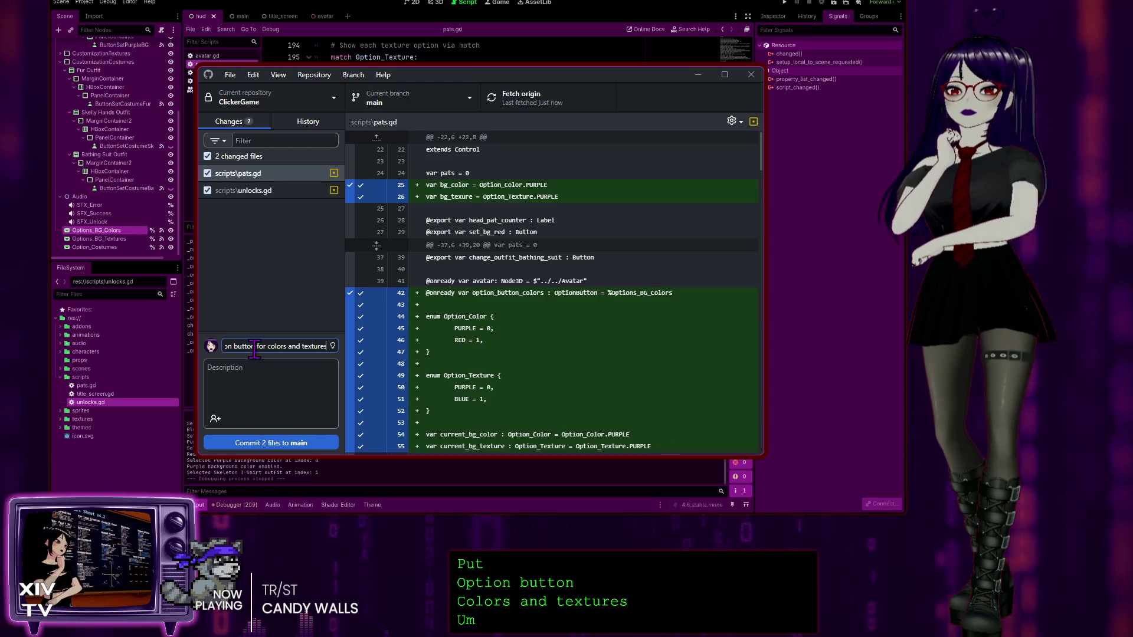
pyautogui.moveTo(226, 346); pyautogui.dragTo(337, 347)
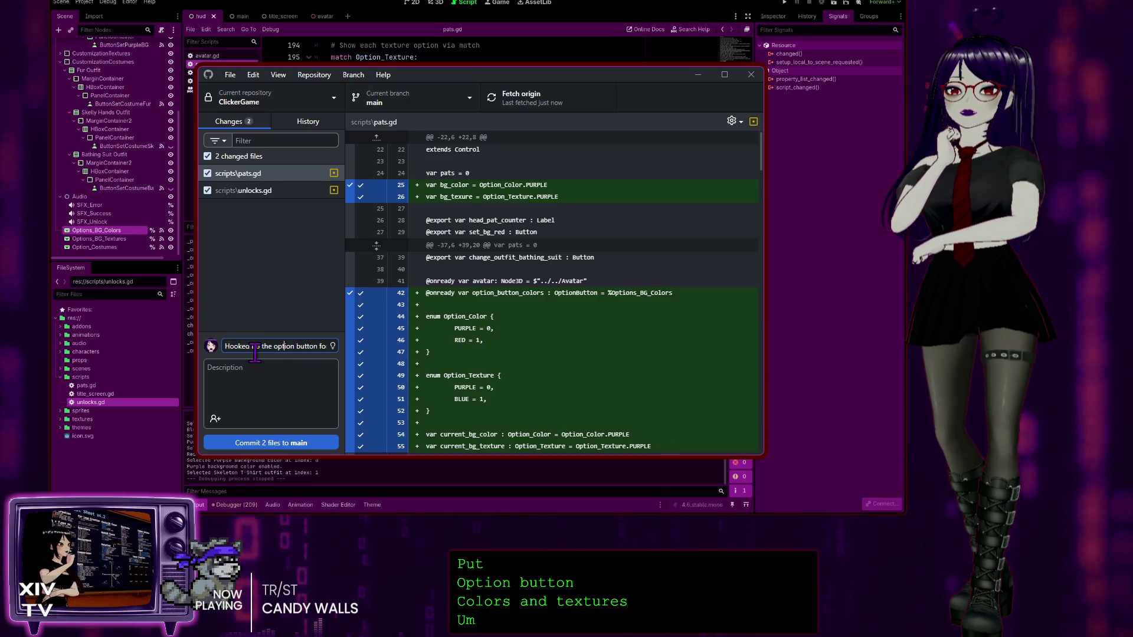
# Step: Begin the commit description with the bullet '- Disabled the old buttons'
pyautogui.click(256, 393)
pyautogui.write('-')
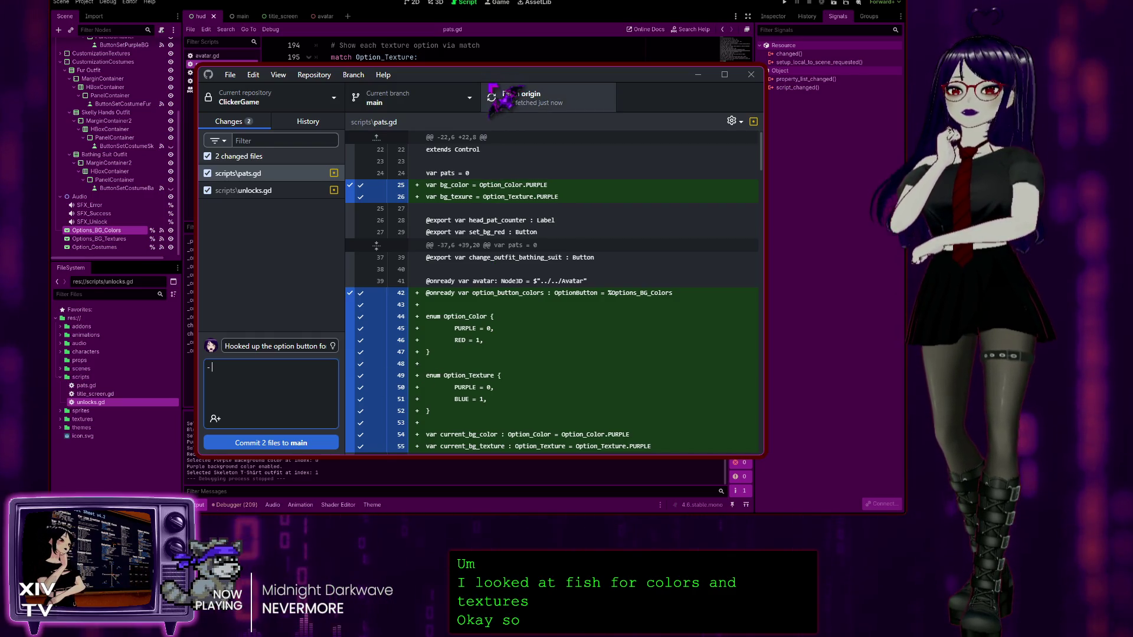
pyautogui.write('Disable')
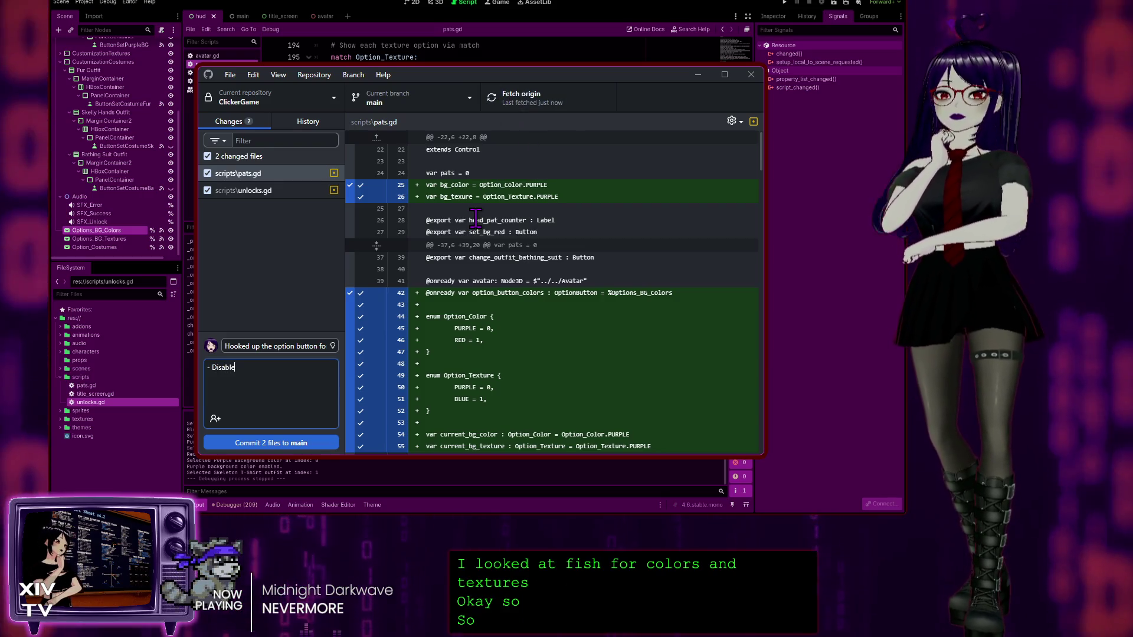
pyautogui.write('d the old buttons')
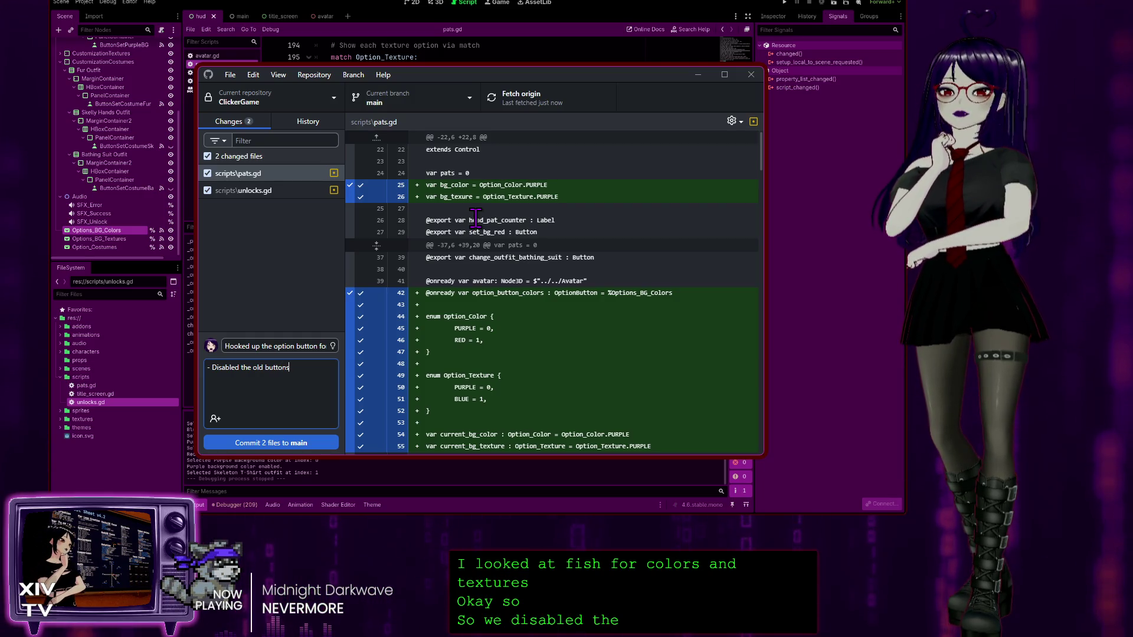
pyautogui.press('Return')
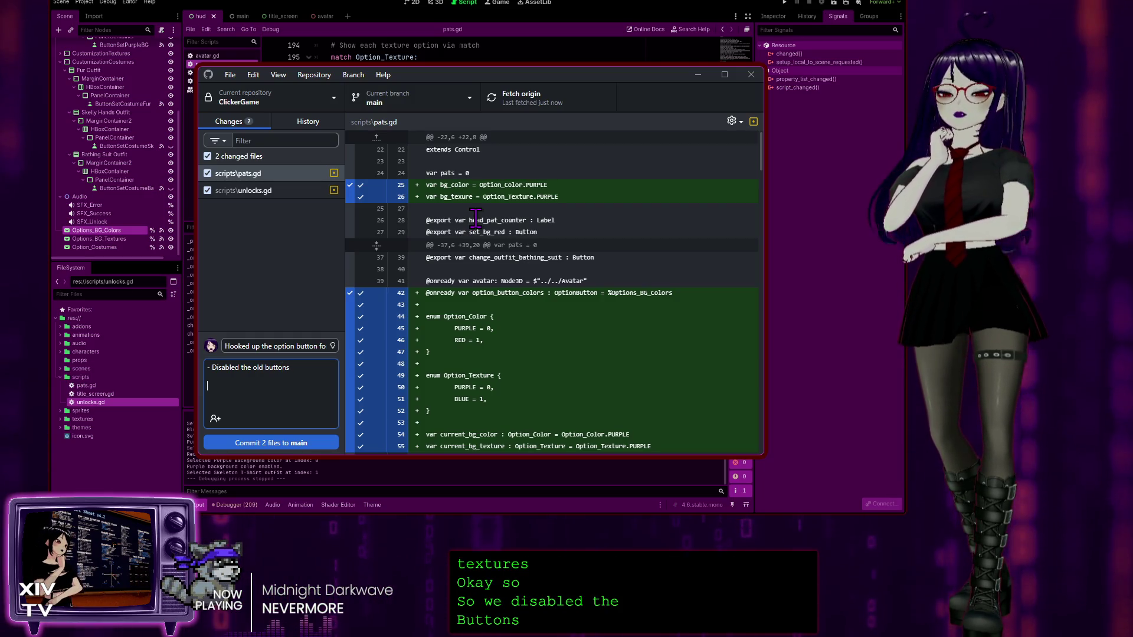
# Step: Add a 'TO DO:' item to clean up old color/texture button customizations and remove deprecated functions
pyautogui.write('TO DO:')
pyautogui.press('Return')
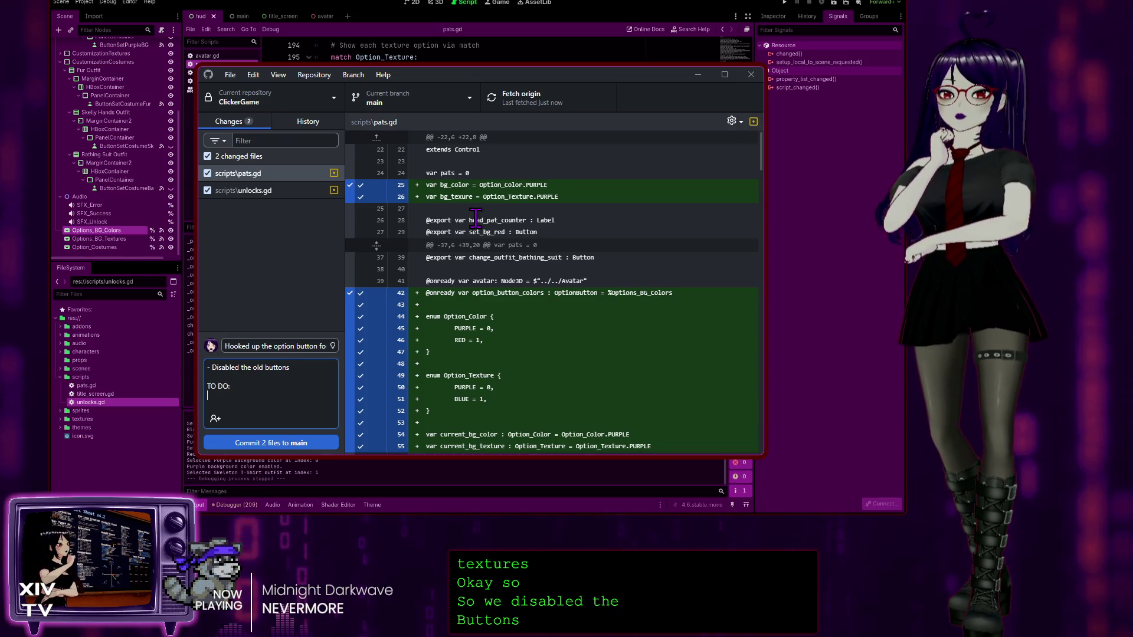
pyautogui.write('- ')
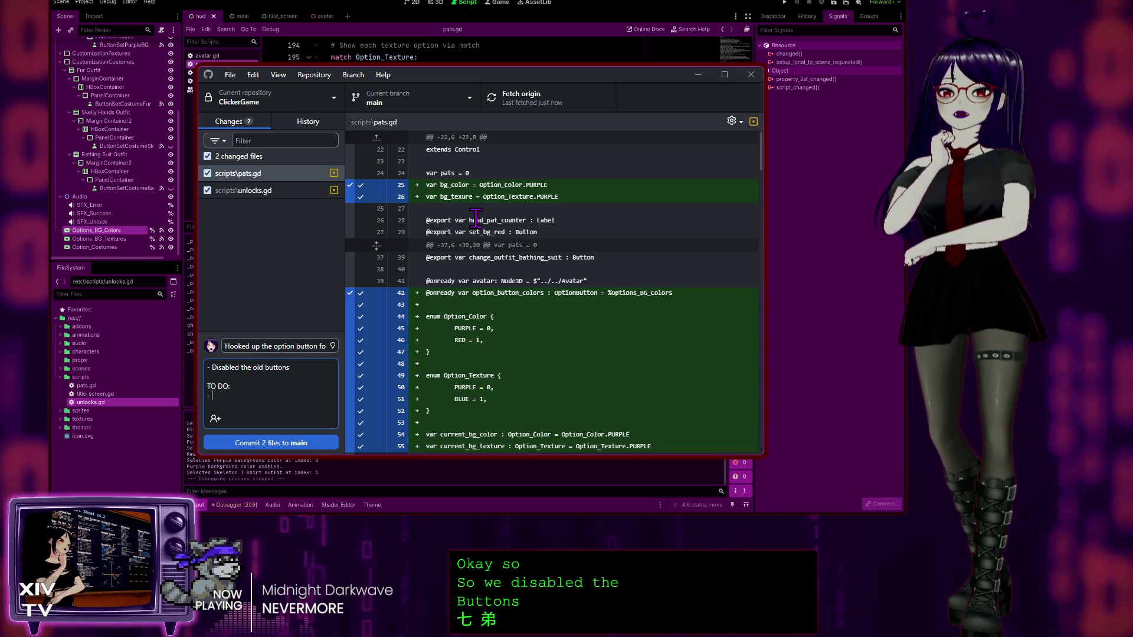
pyautogui.write('cLean')
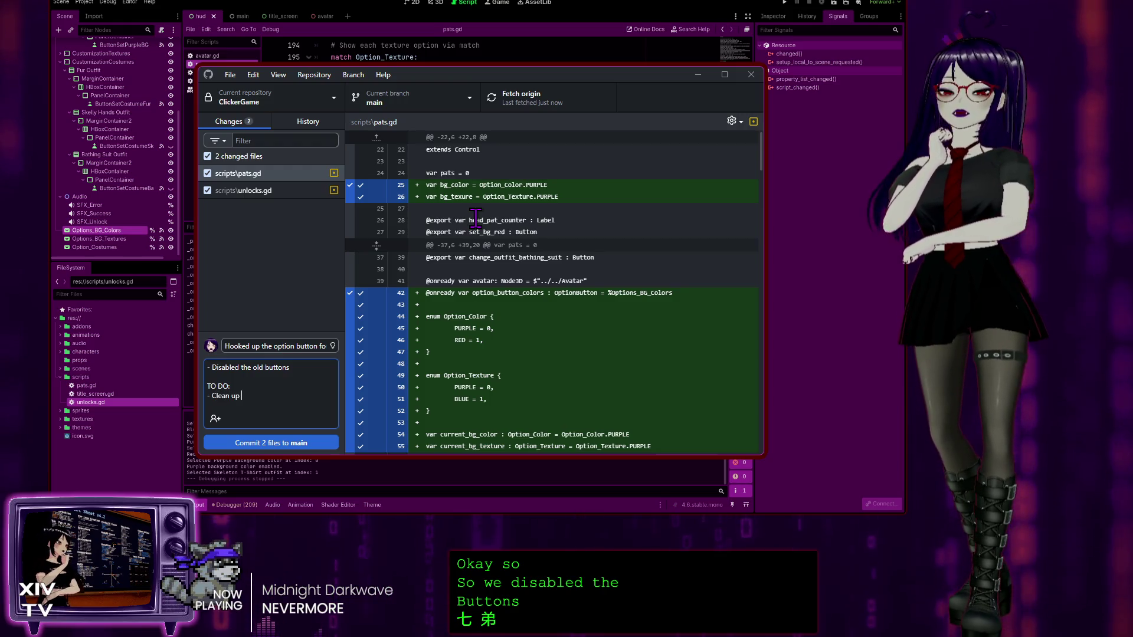
pyautogui.write('old')
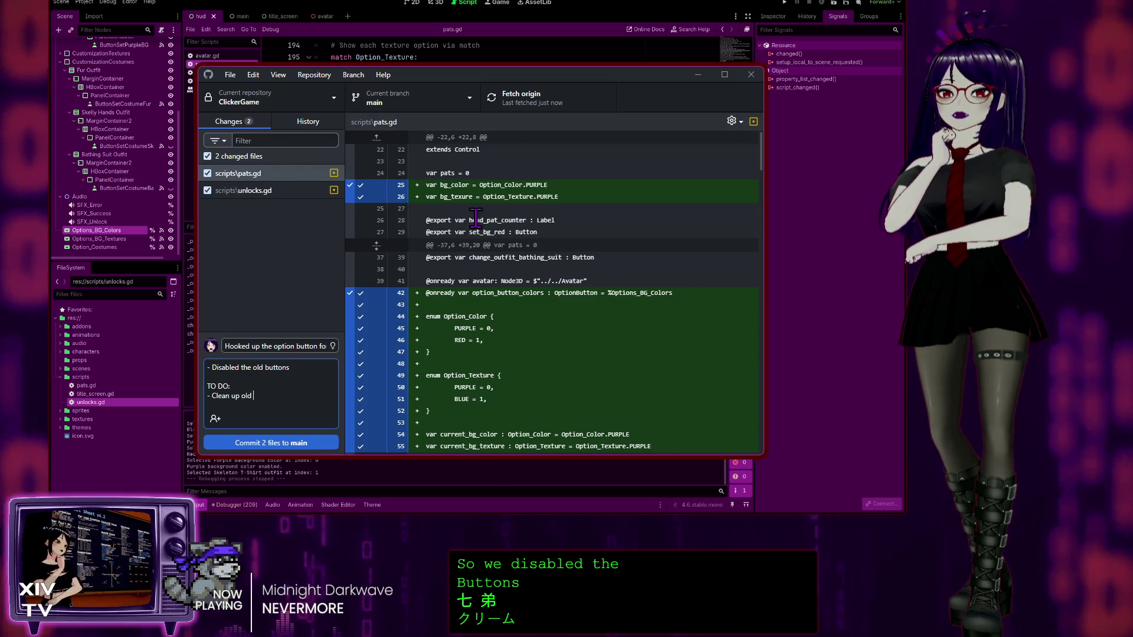
pyautogui.write(' button customiz')
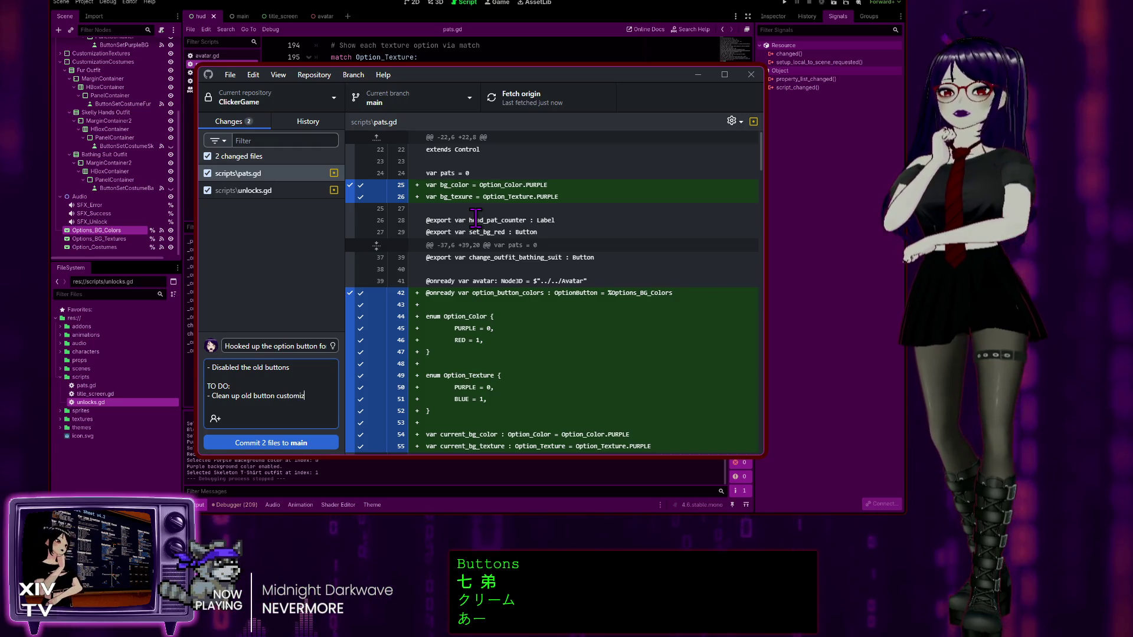
pyautogui.write('ation')
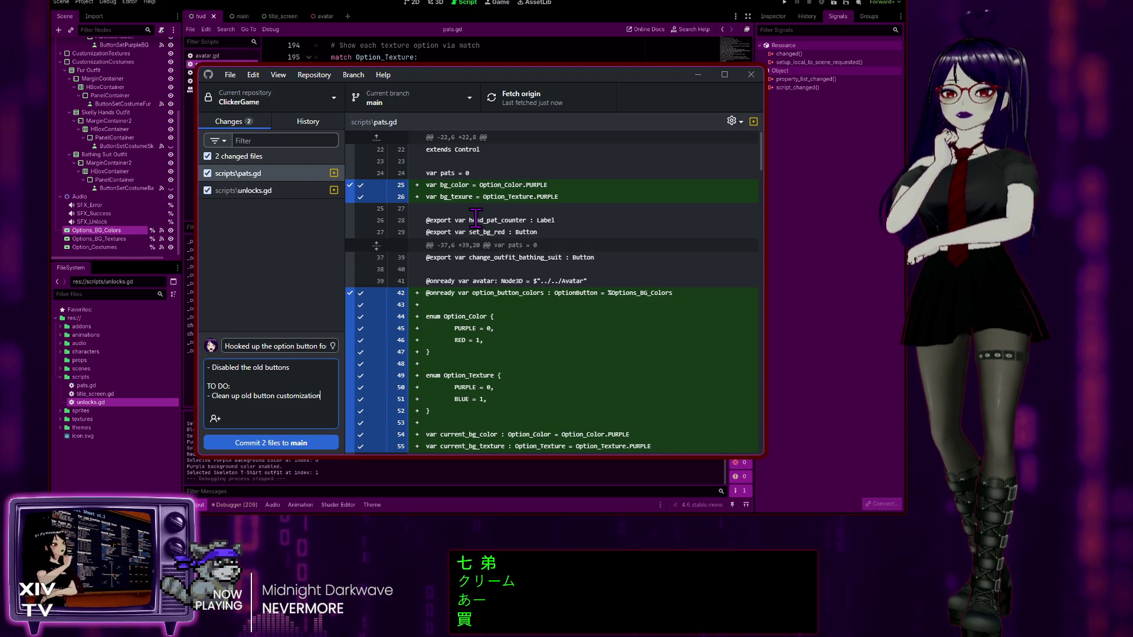
pyautogui.write('s for')
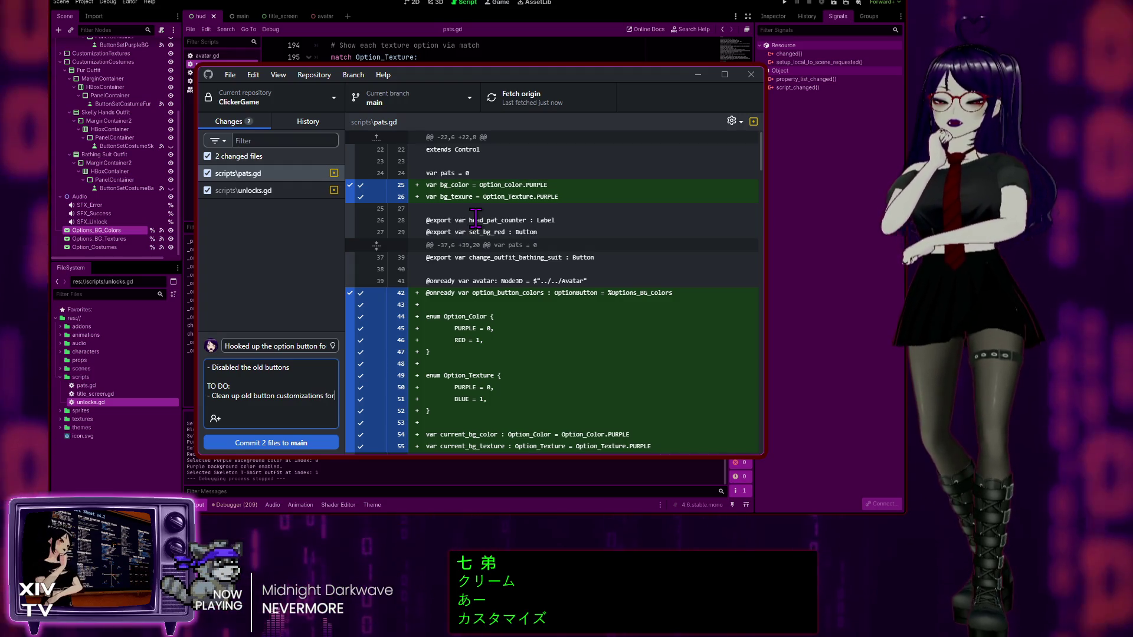
pyautogui.write(' colors and textures (no longer ')
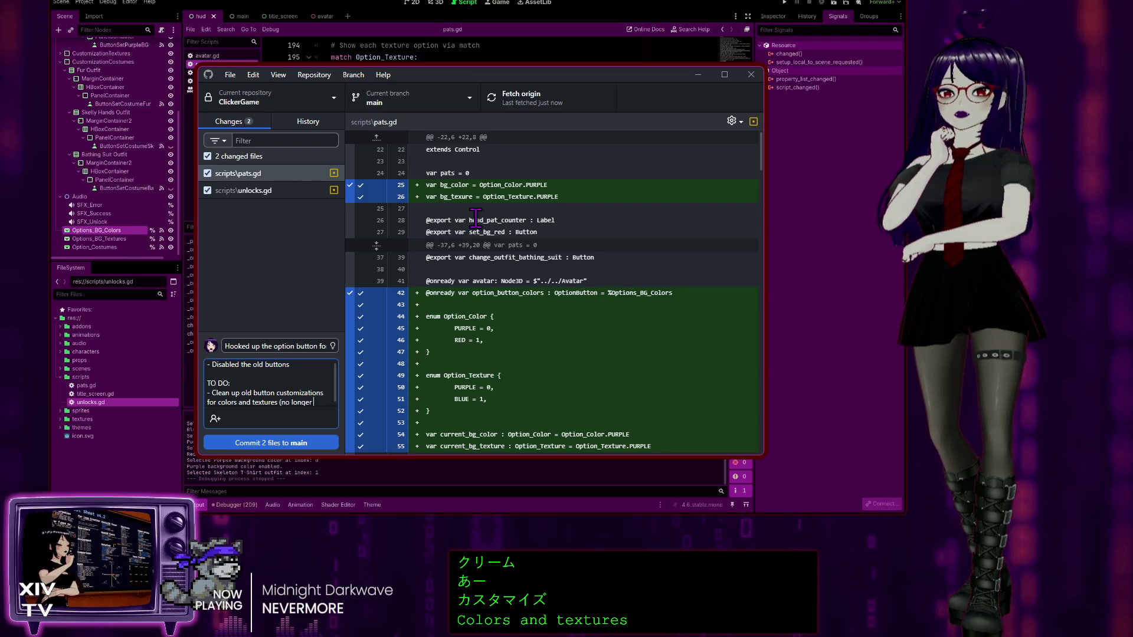
pyautogui.write('used on H')
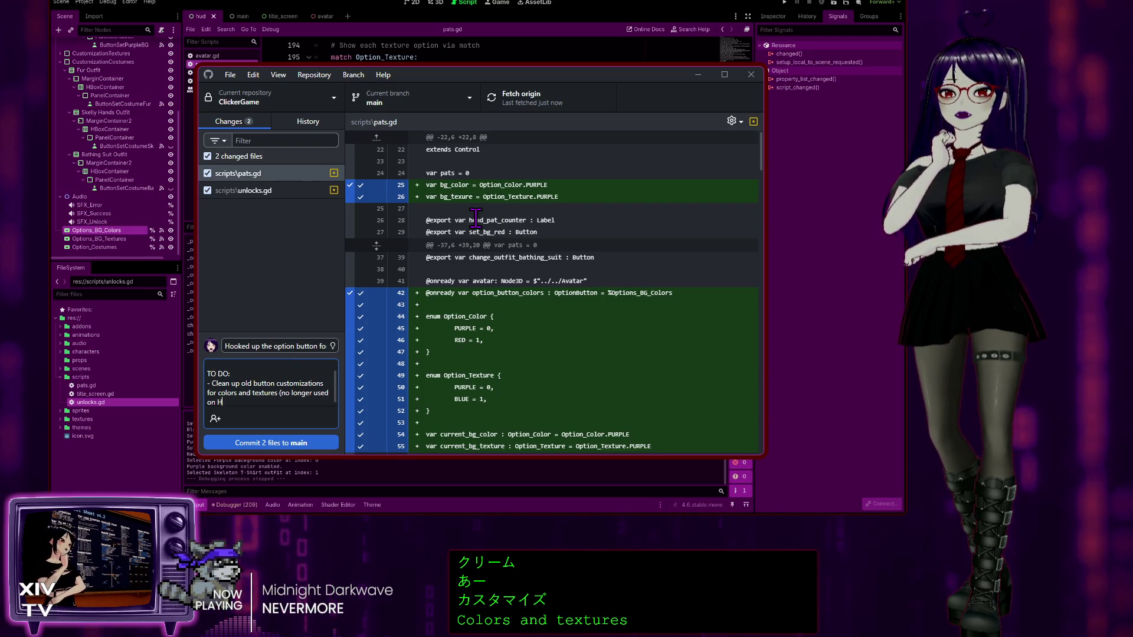
pyautogui.write('UD and remove c')
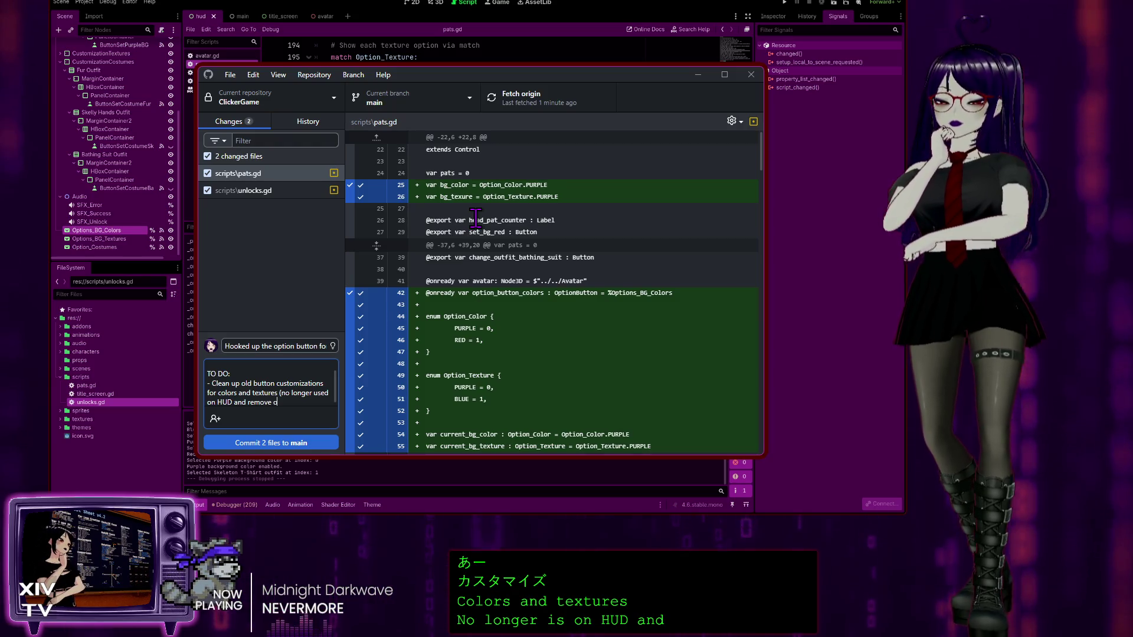
pyautogui.write('epra')
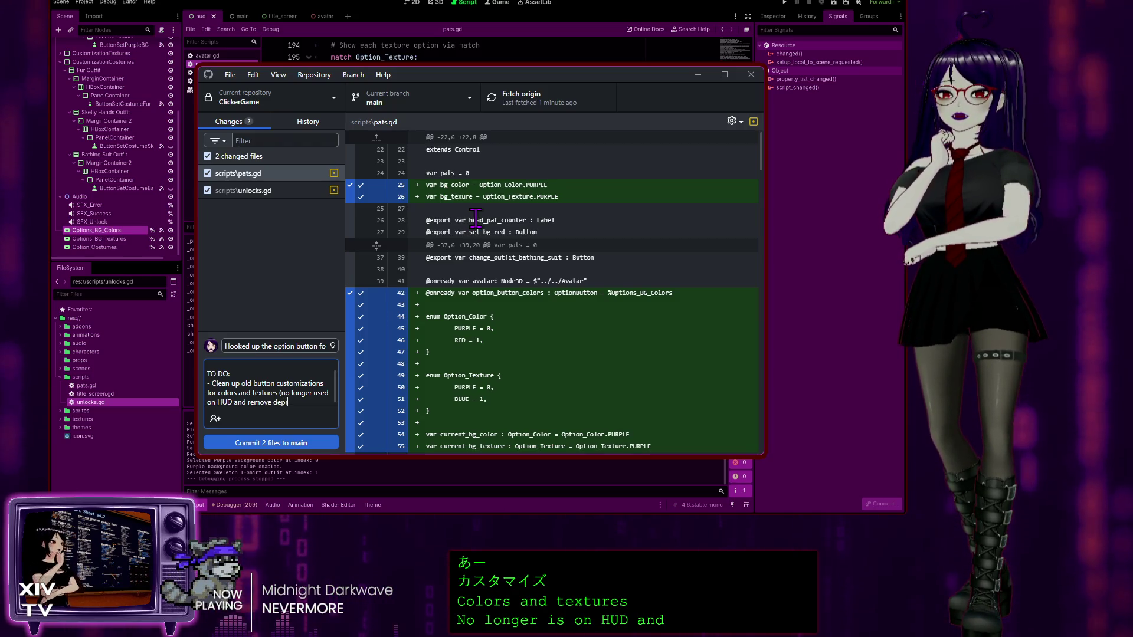
pyautogui.press('BackSpace')
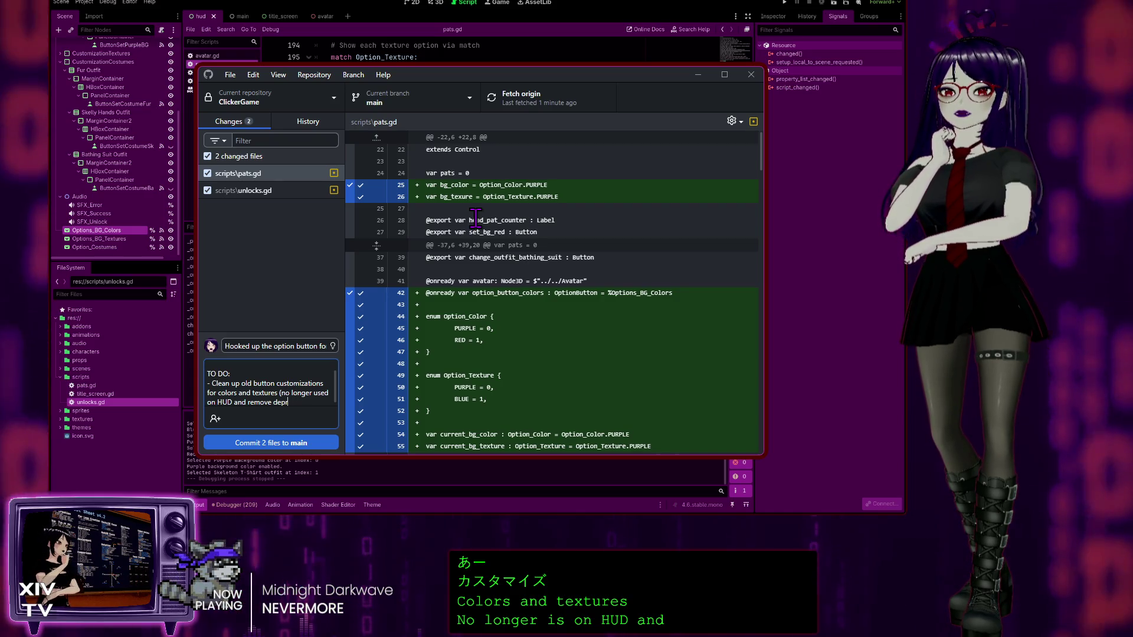
pyautogui.write('ecated functions')
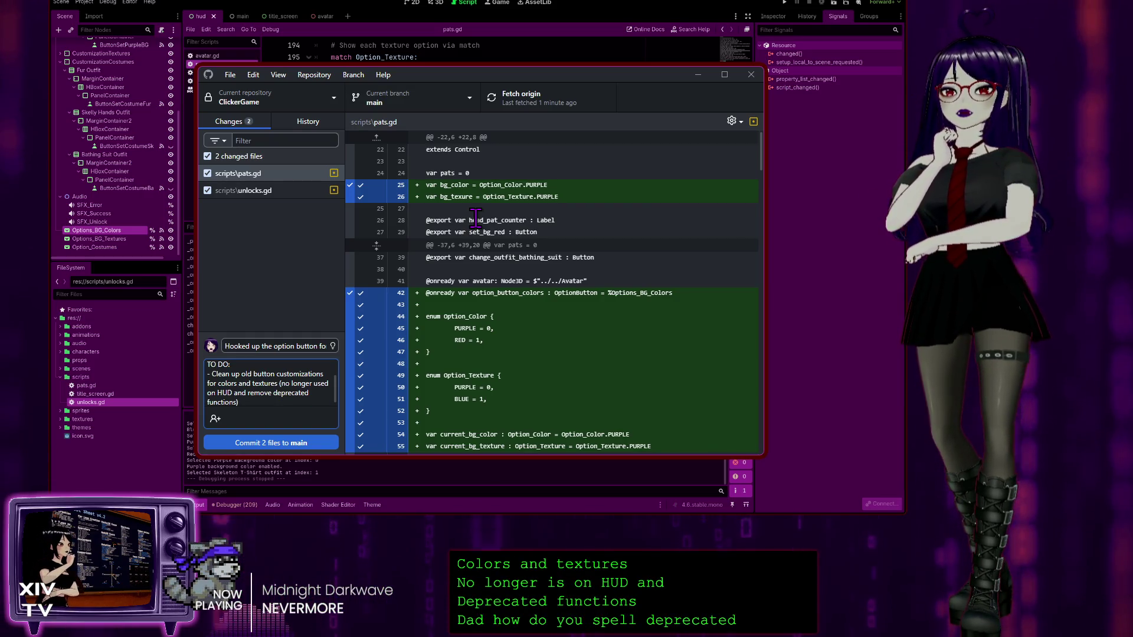
pyautogui.press('Return')
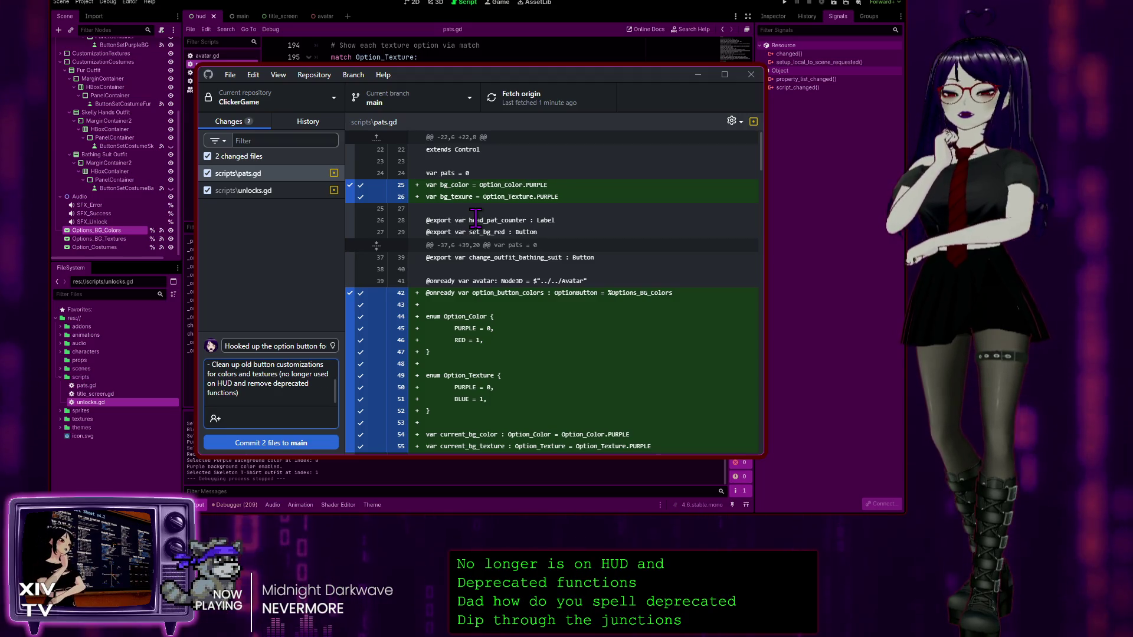
# Step: Add a to-do to hook up the function for the Option_Costume dropdown
pyautogui.write('- ')
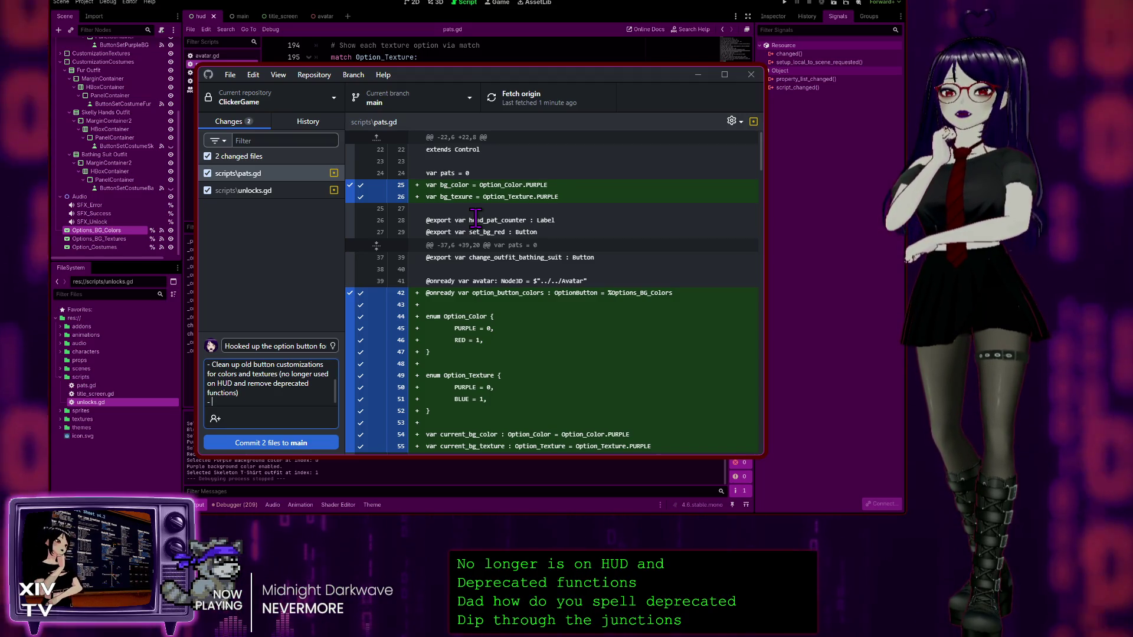
pyautogui.write('Set')
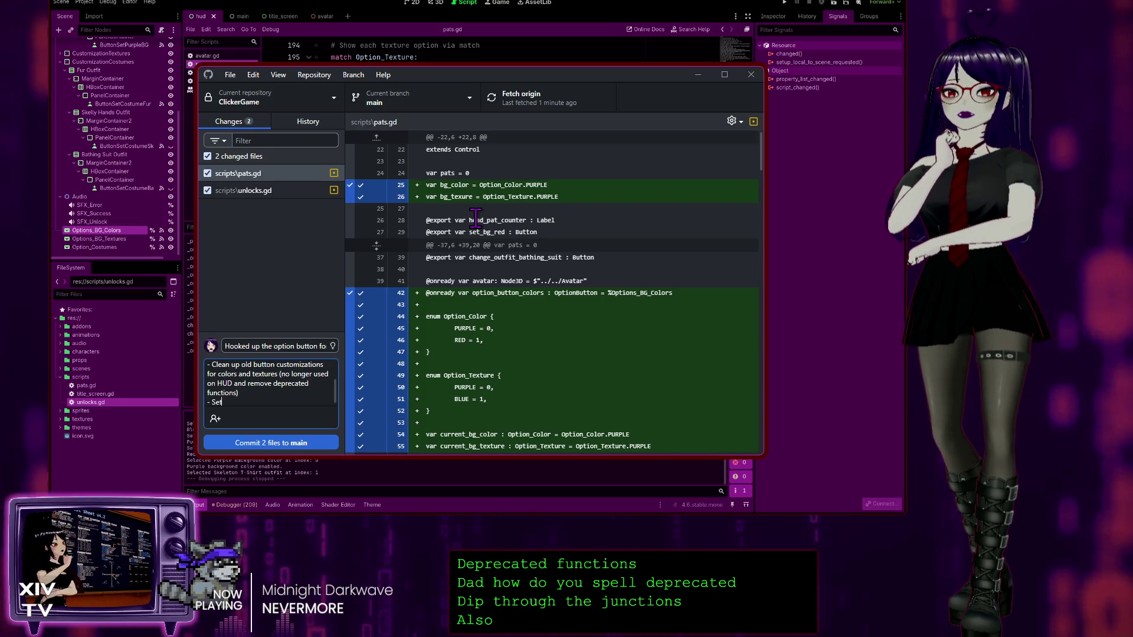
pyautogui.write('Hook up th')
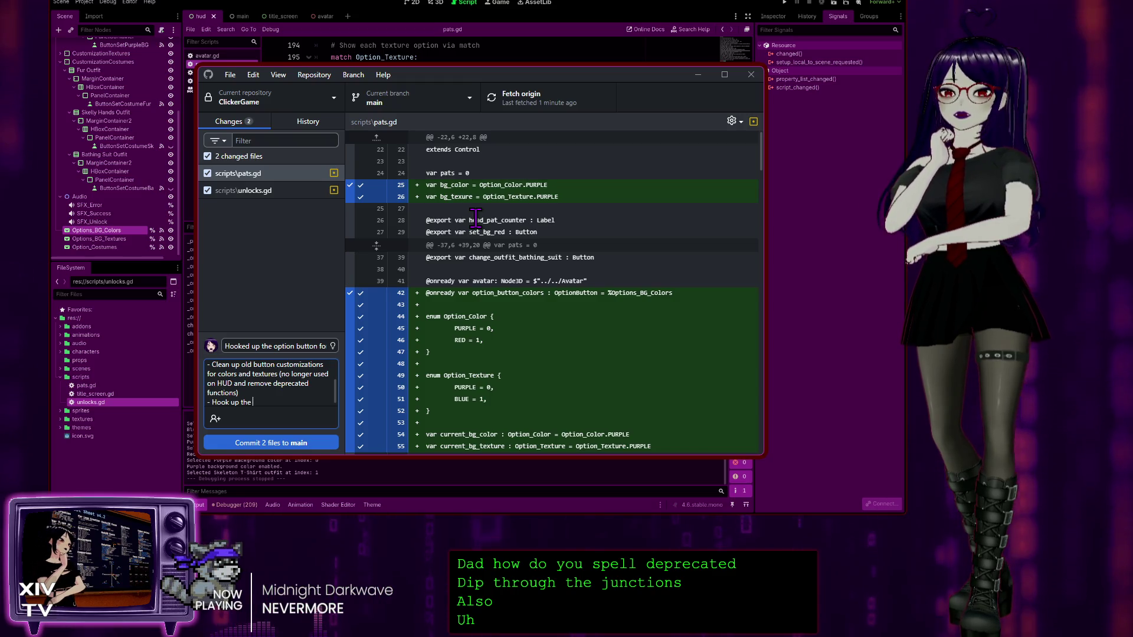
pyautogui.write(' e')
pyautogui.write('m and')
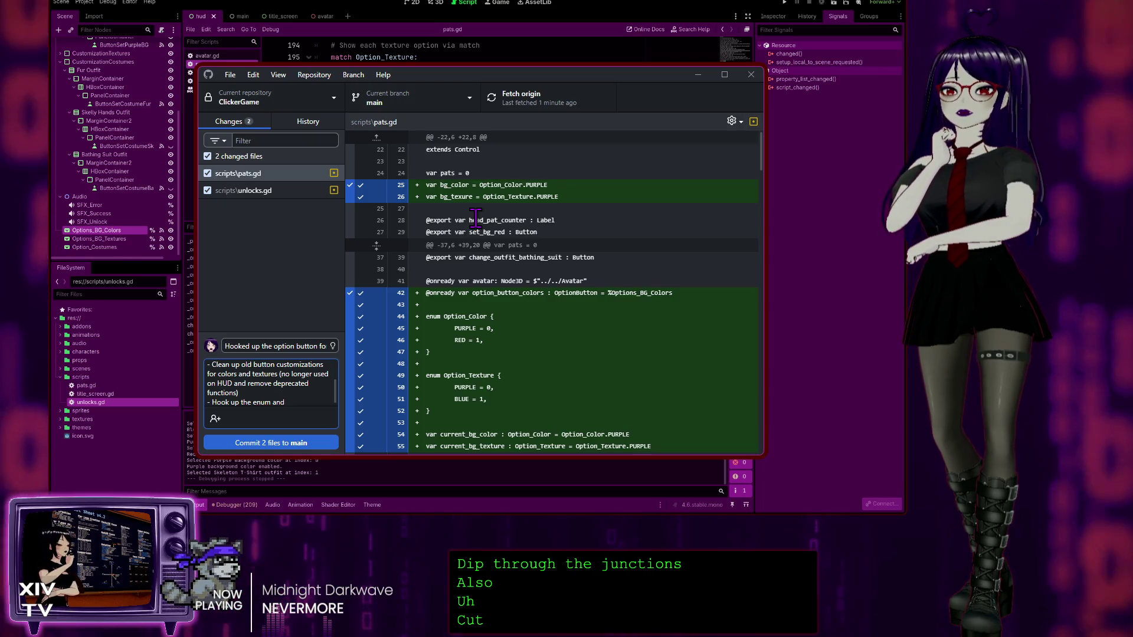
pyautogui.press('BackSpace')
pyautogui.press('BackSpace')
pyautogui.press('BackSpace')
pyautogui.press('BackSpace')
pyautogui.press('BackSpace')
pyautogui.write('costumes')
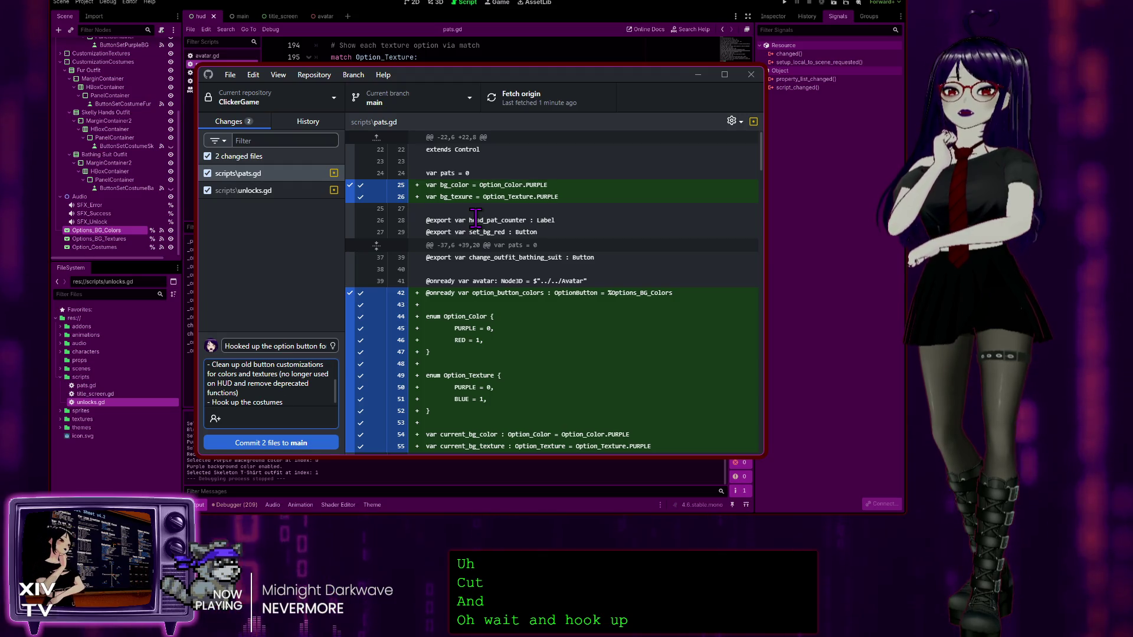
pyautogui.write(' function')
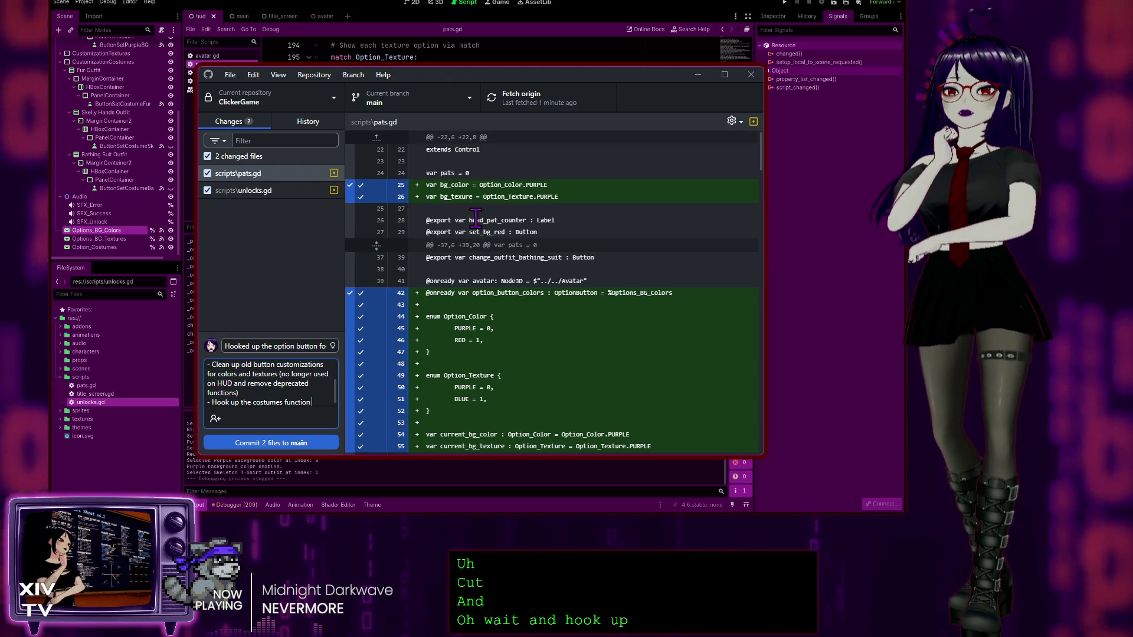
pyautogui.write(' for the Opt')
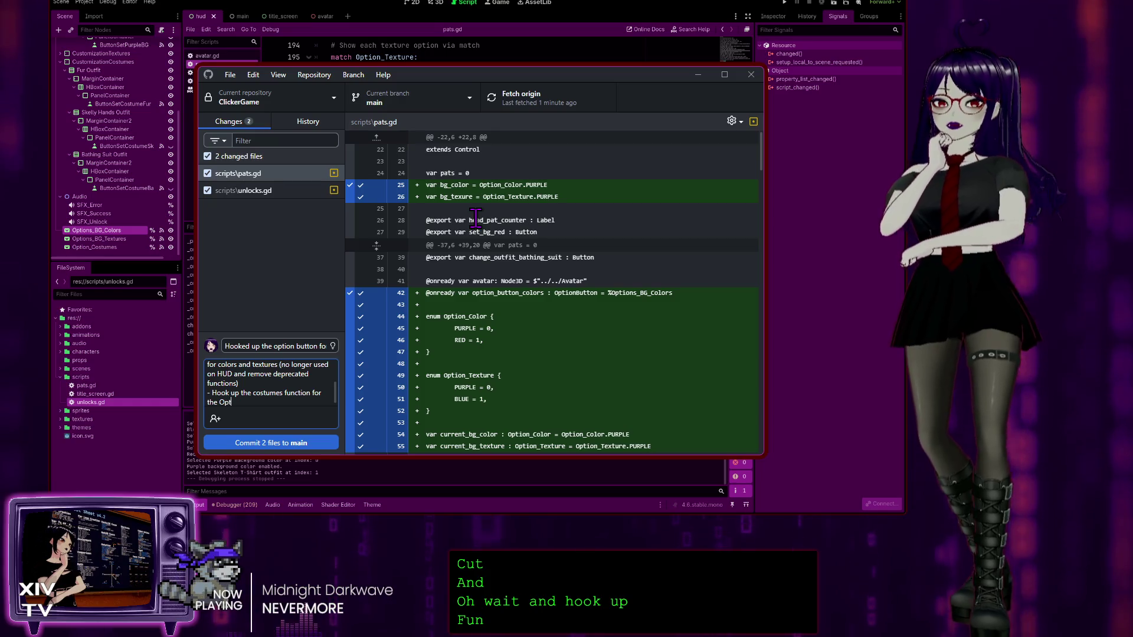
pyautogui.write('_C')
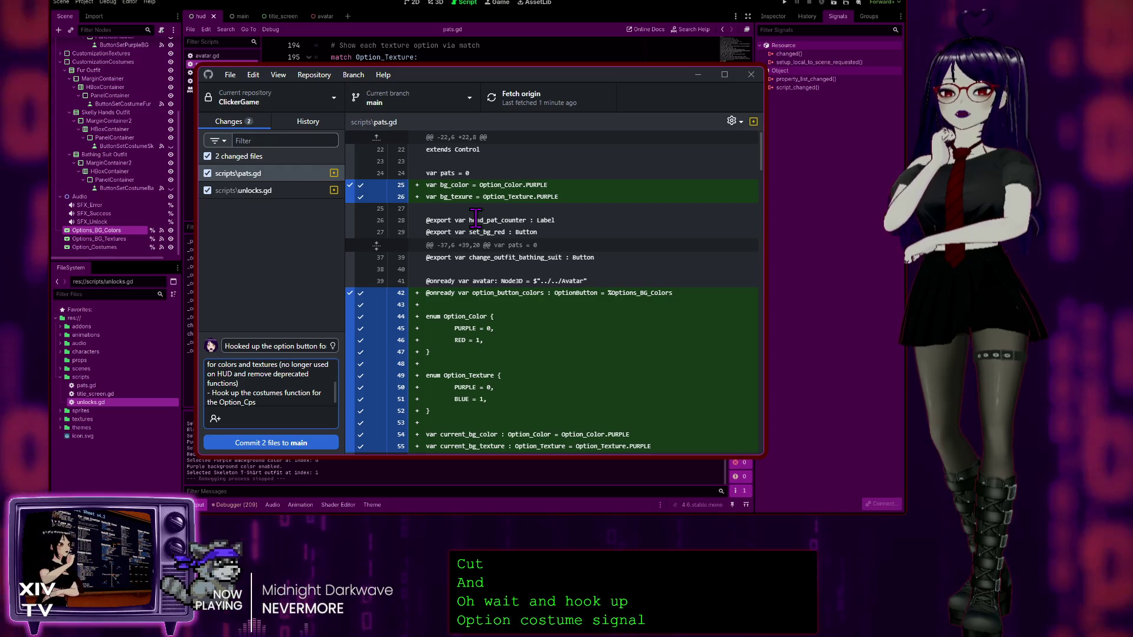
pyautogui.write('ostume.')
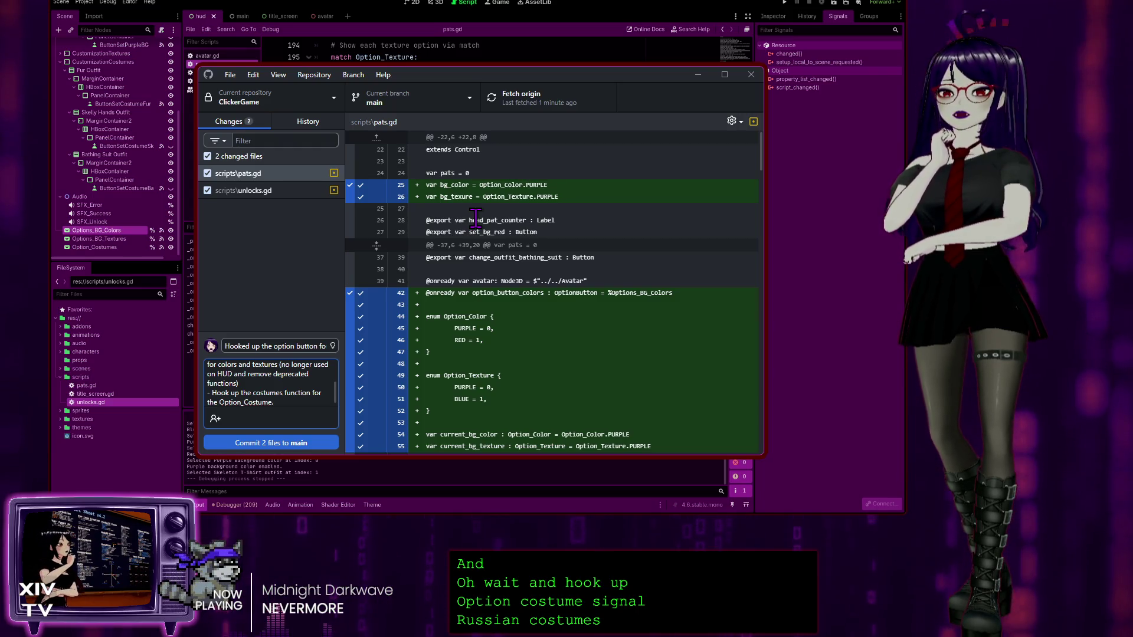
pyautogui.press('BackSpace')
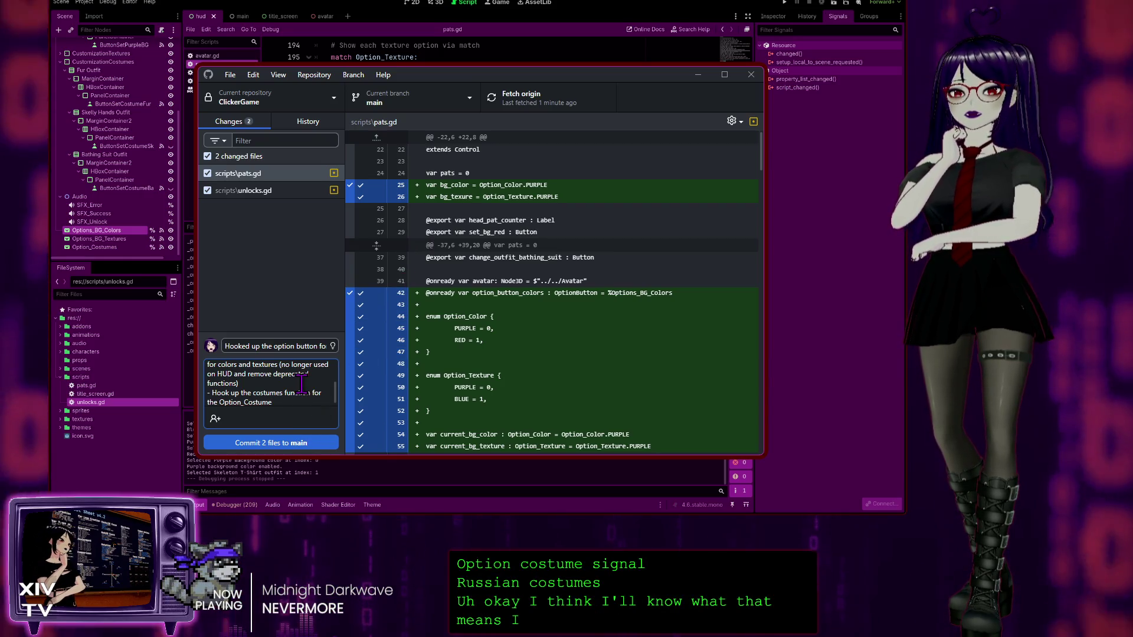
# Step: Add a to-do to hide other radio dial options until unlocked through number of head pats
pyautogui.scroll(2, 293, 394)
pyautogui.write('- Disabled the old buttons for')
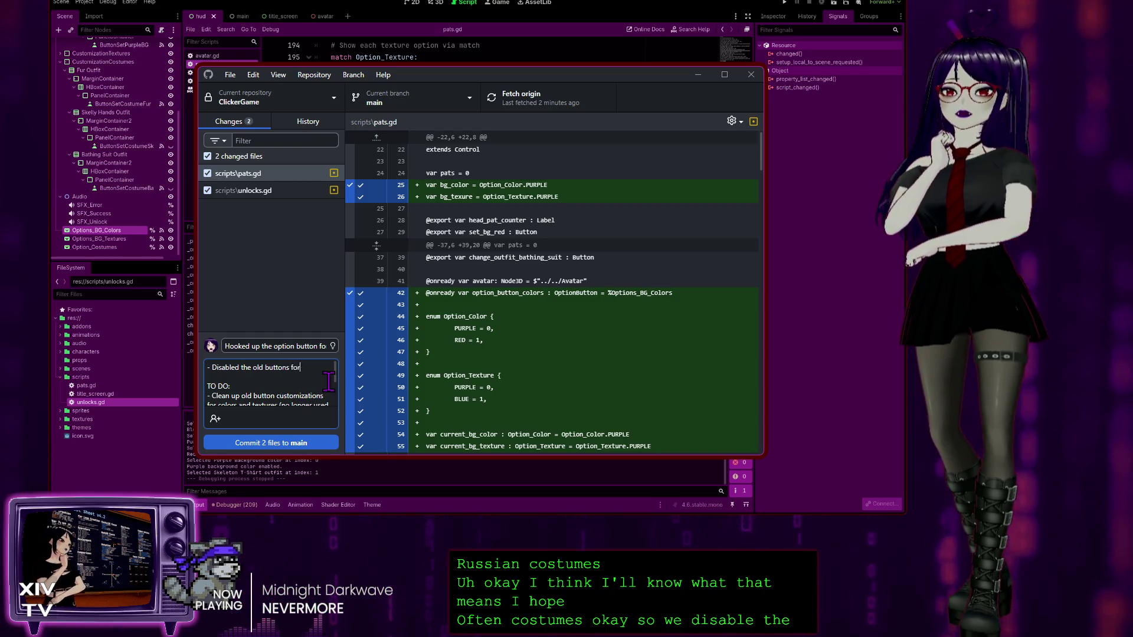
pyautogui.click(304, 408)
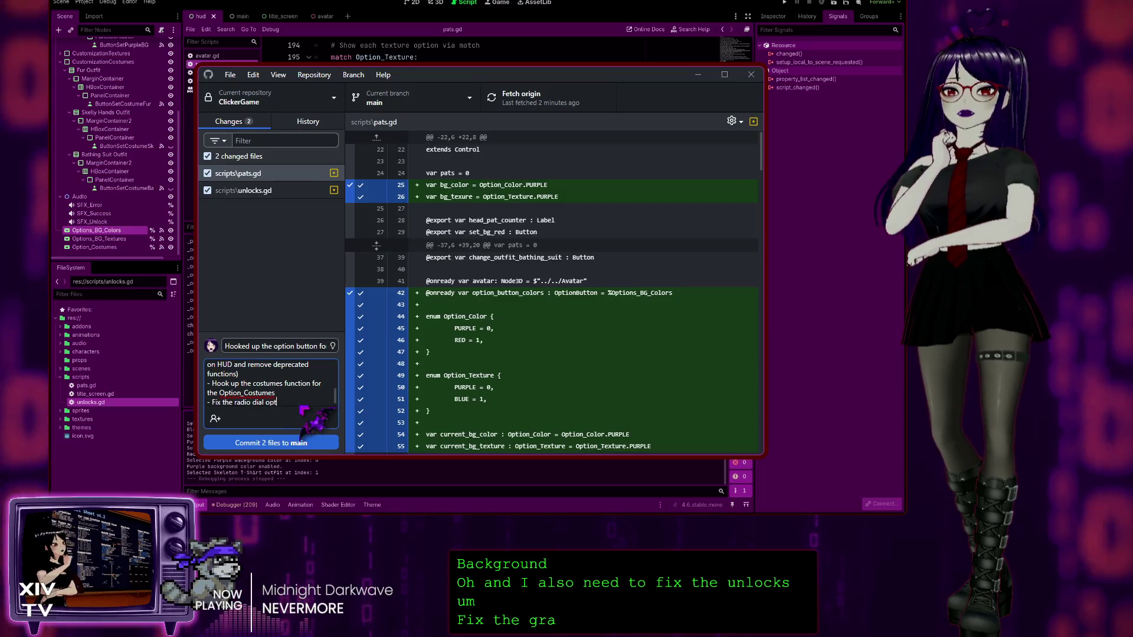
pyautogui.write('other')
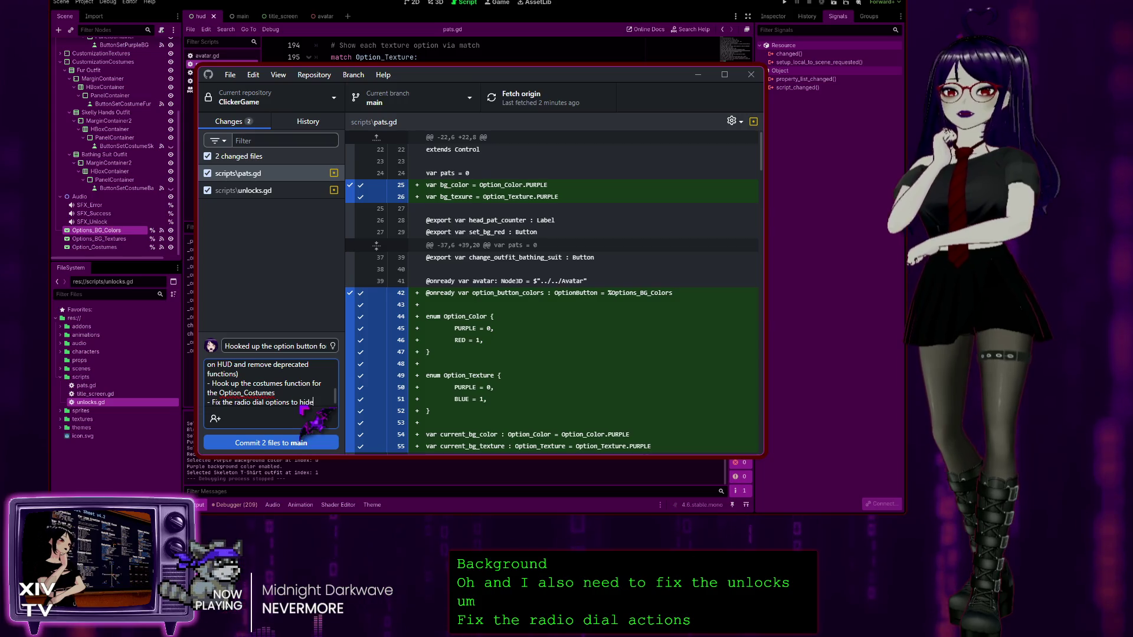
pyautogui.write(' optio')
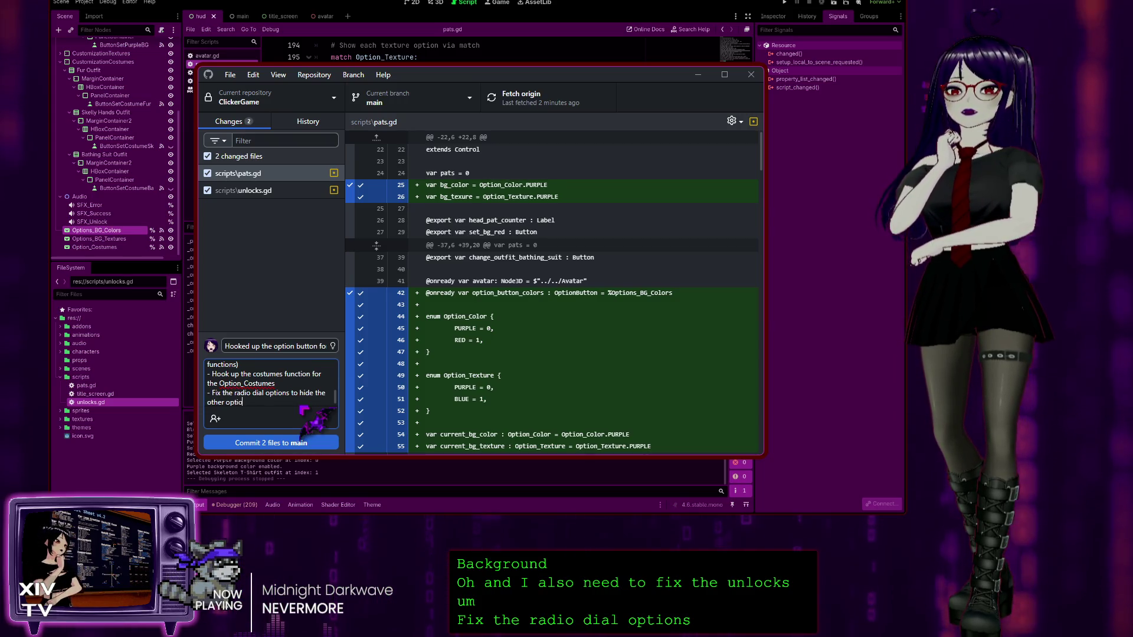
pyautogui.write('ns until they are un')
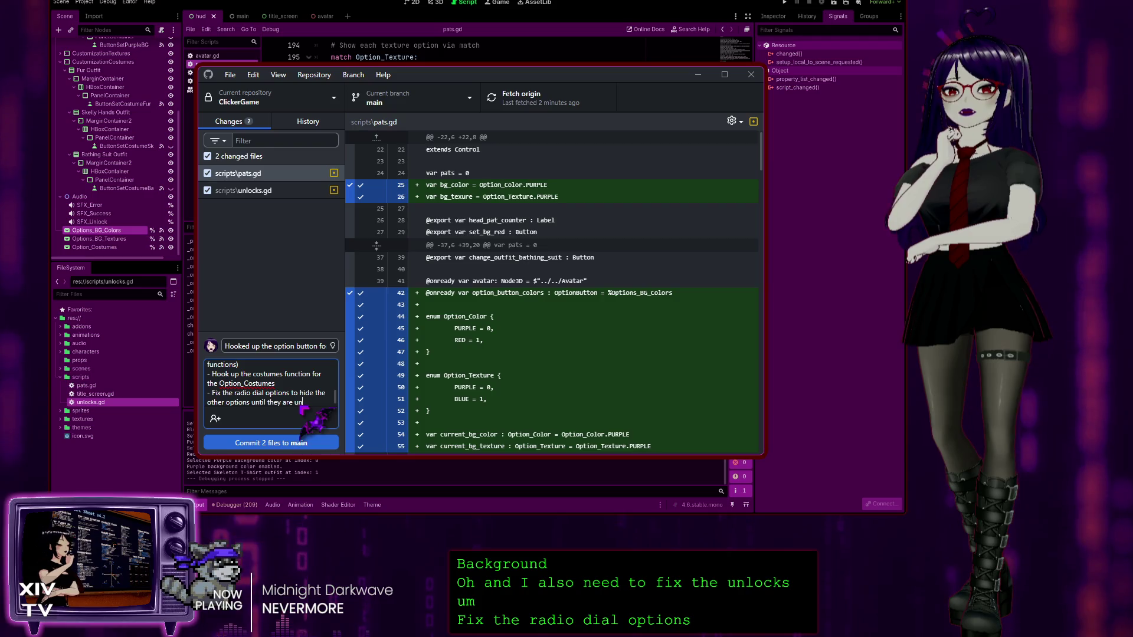
pyautogui.write('locked thr')
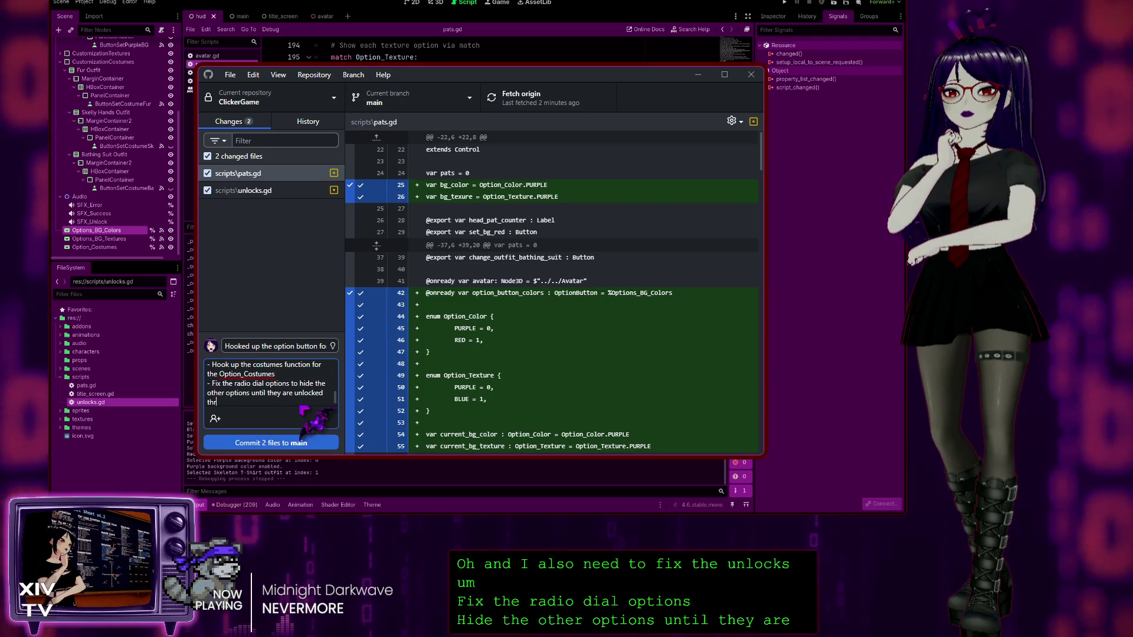
pyautogui.write('ough head pa')
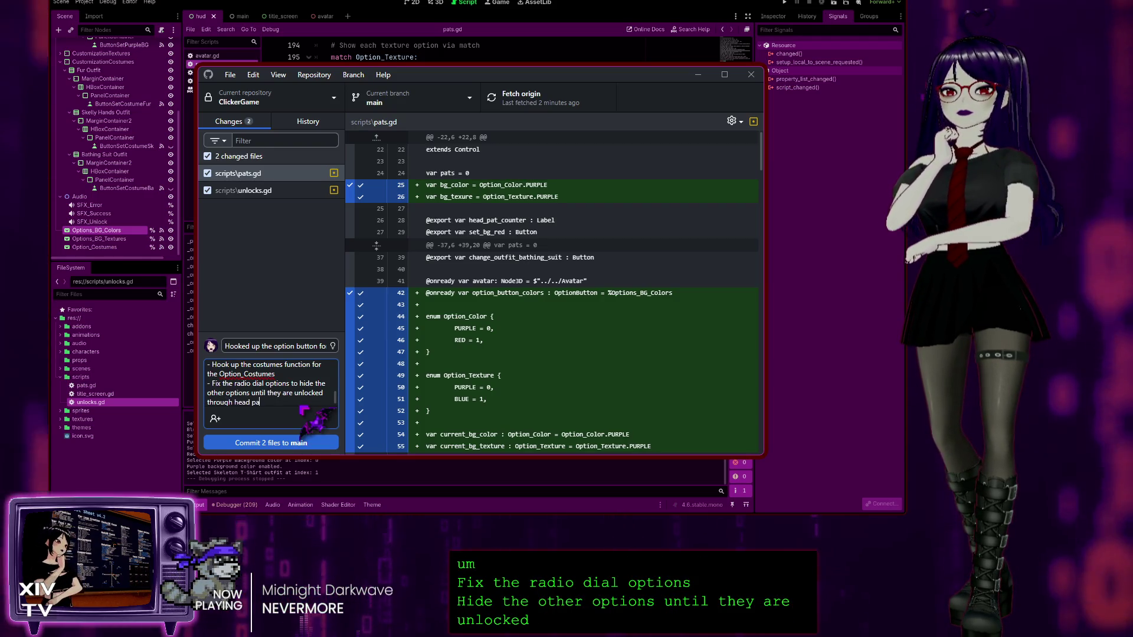
pyautogui.write('ts')
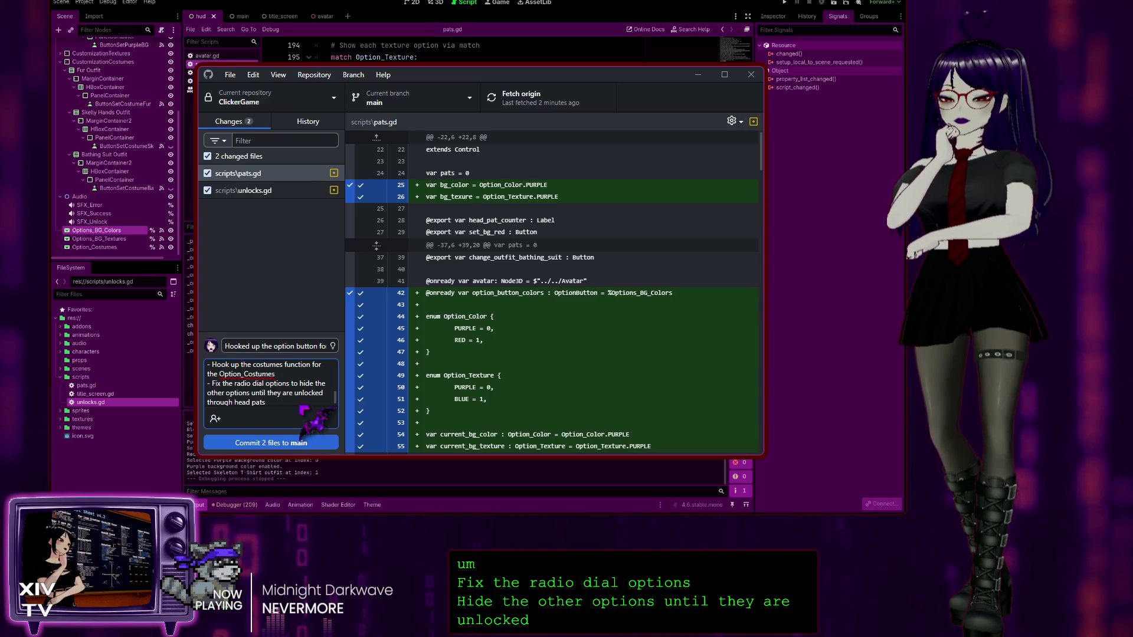
pyautogui.click(234, 403)
pyautogui.write('numbe')
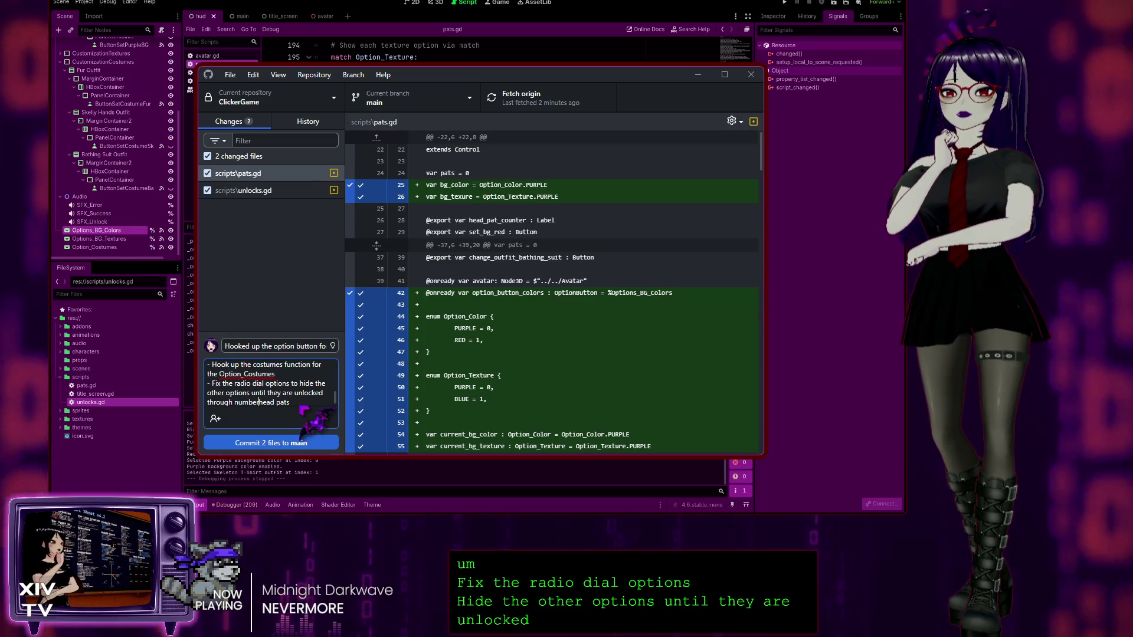
pyautogui.write('r of')
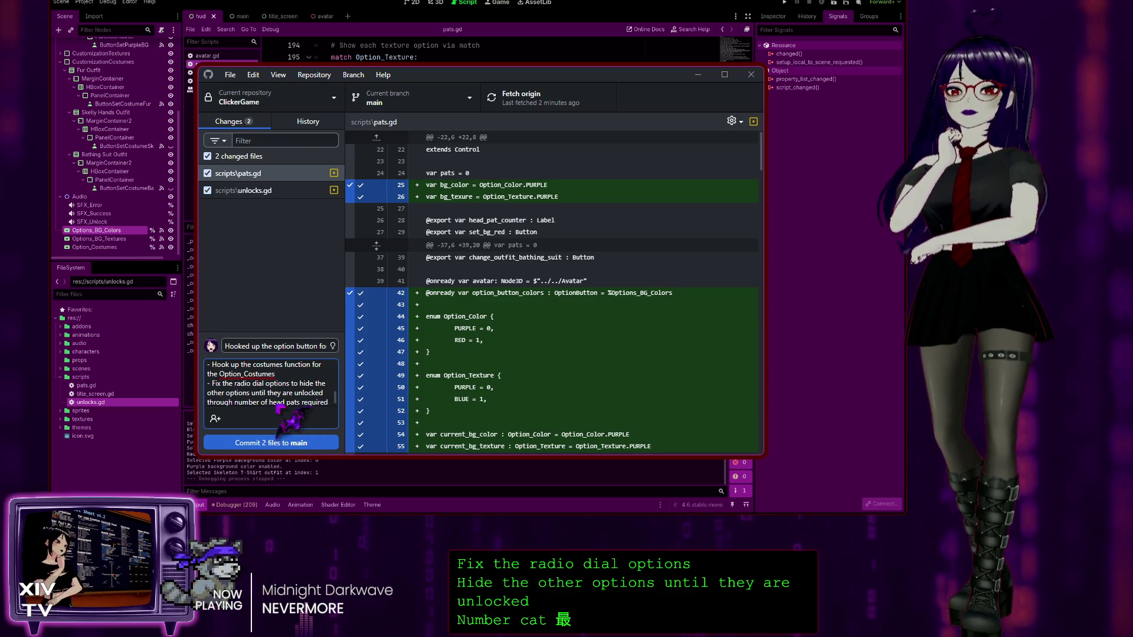
pyautogui.scroll(5, 277, 388)
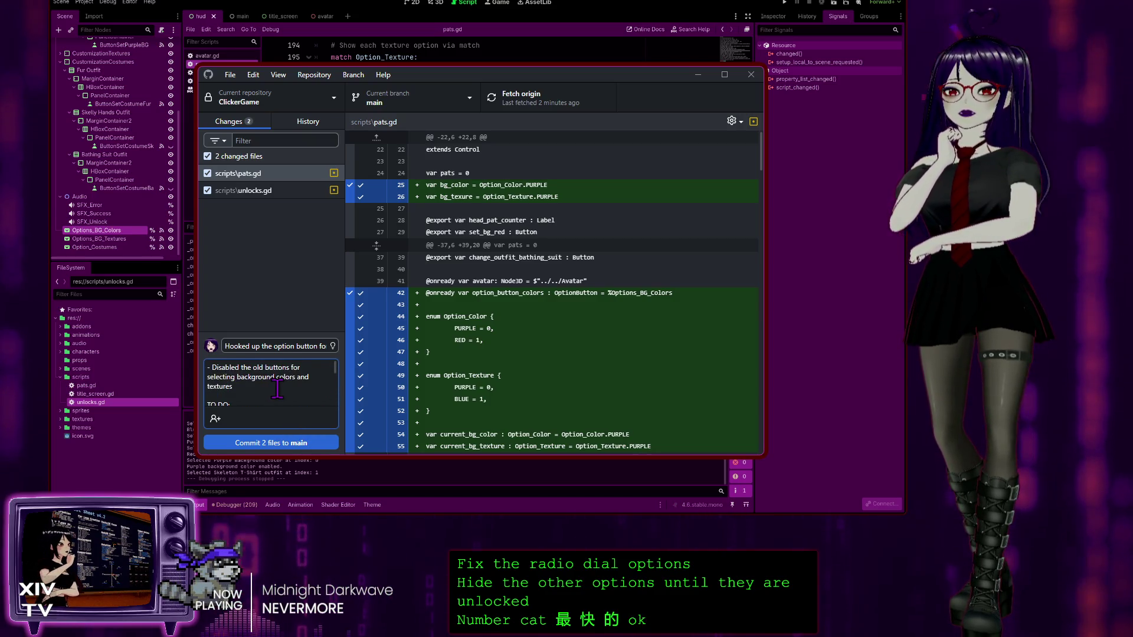
# Step: Start a new '-' bullet beneath the 'Disabled the old buttons…colors and textures' line
pyautogui.click(260, 386)
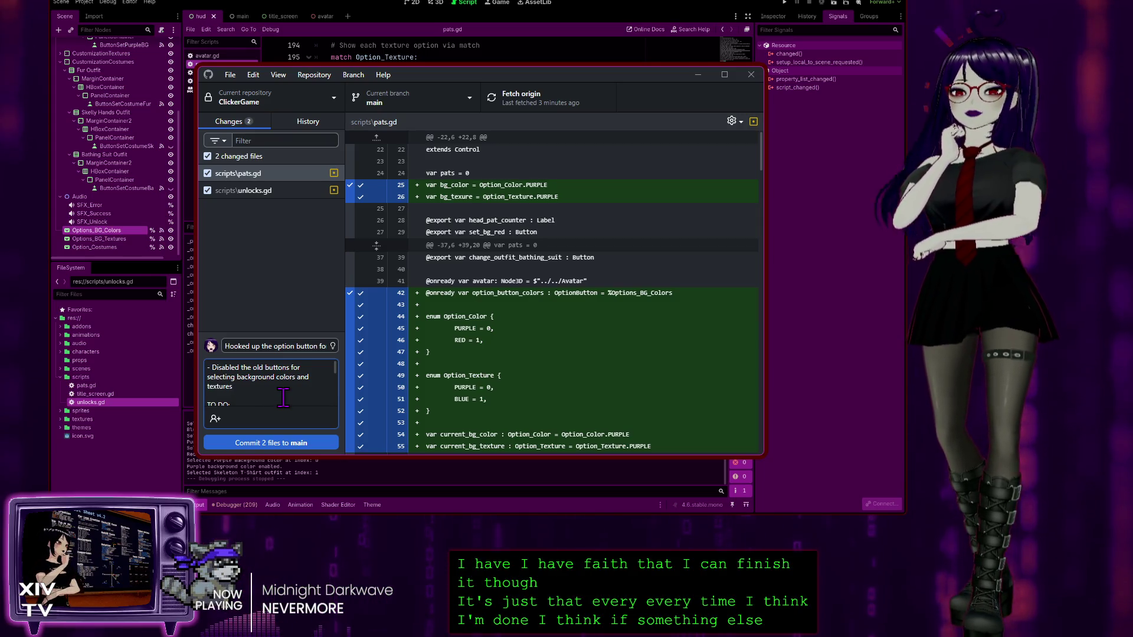
pyautogui.write('-')
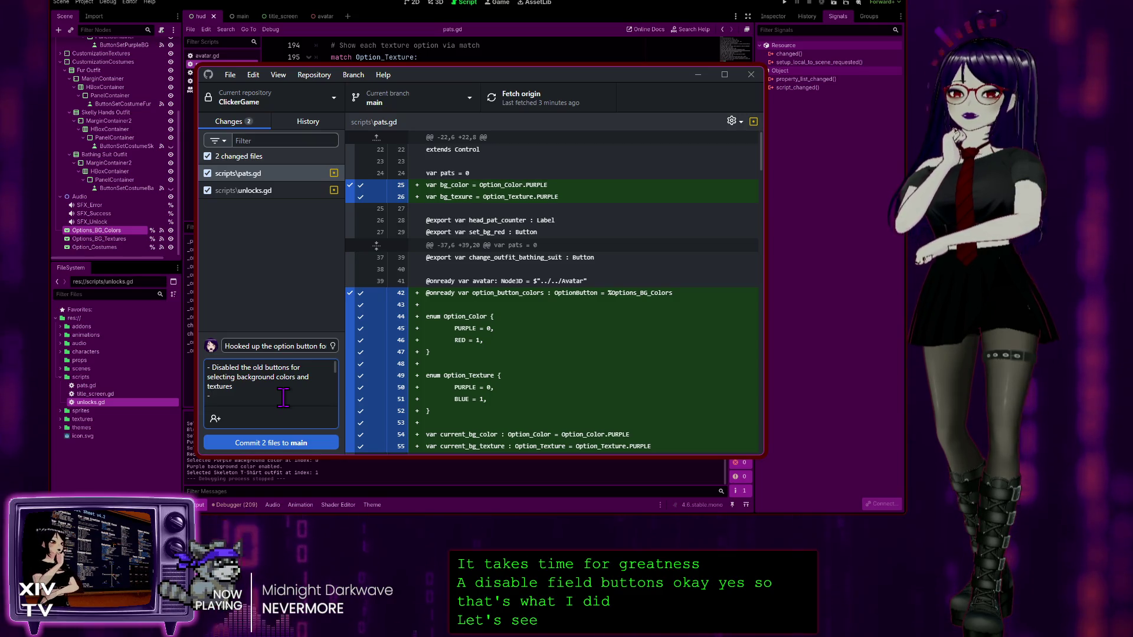
# Step: Write the bullet 'Drop down menu sets the corresponding background colors and textures'
pyautogui.write(' Drop down menu')
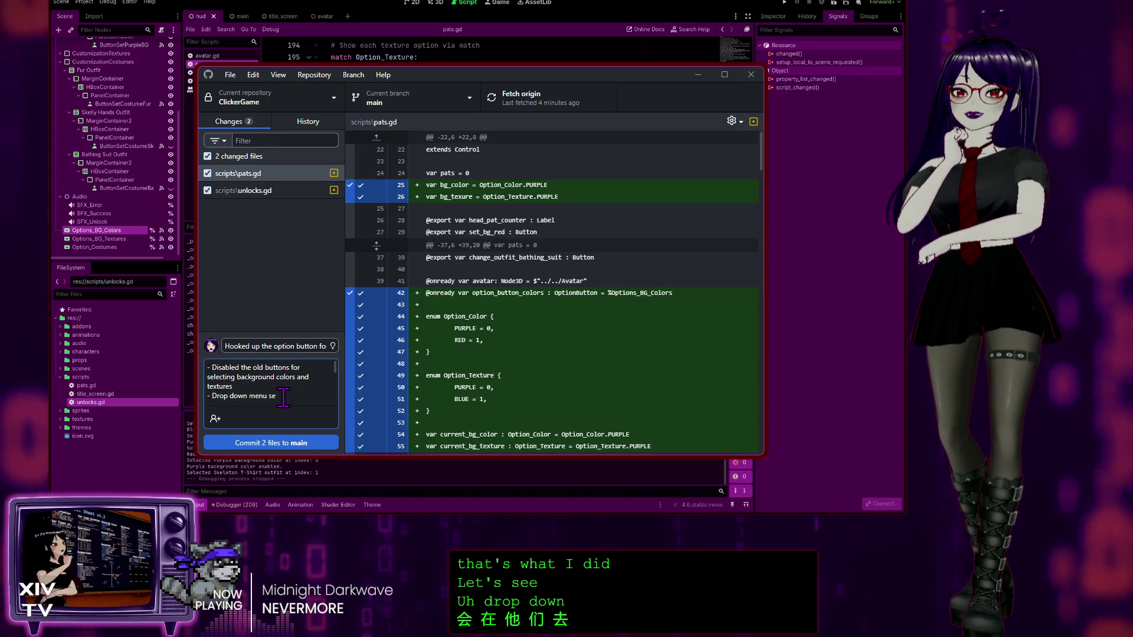
pyautogui.write('sets the c')
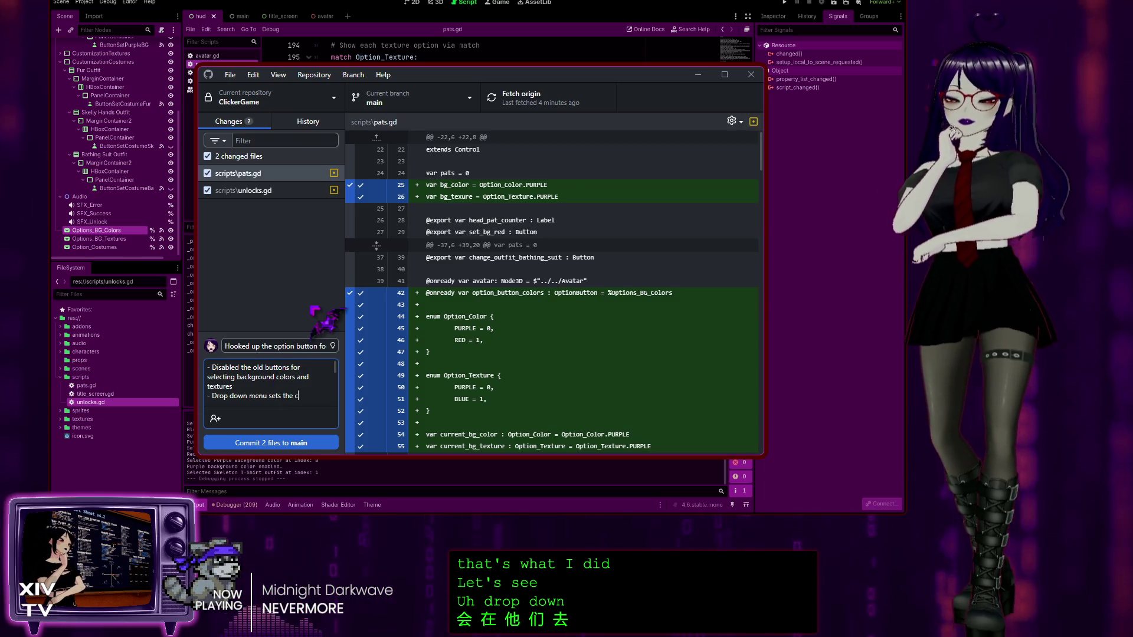
pyautogui.write('olor and')
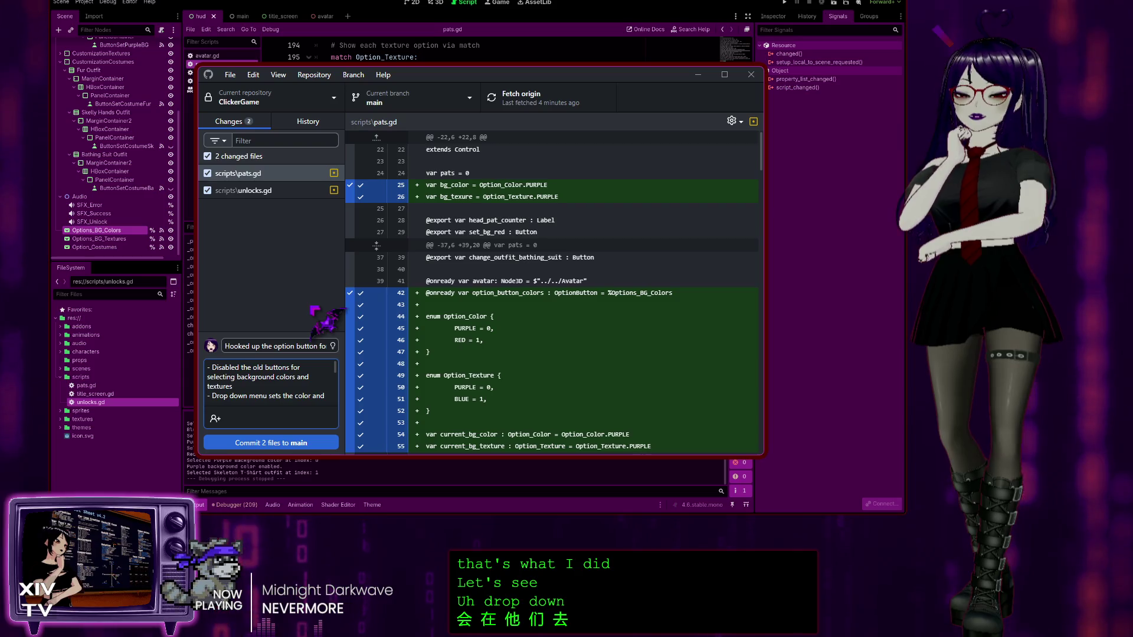
pyautogui.write(' textu')
pyautogui.write('ires')
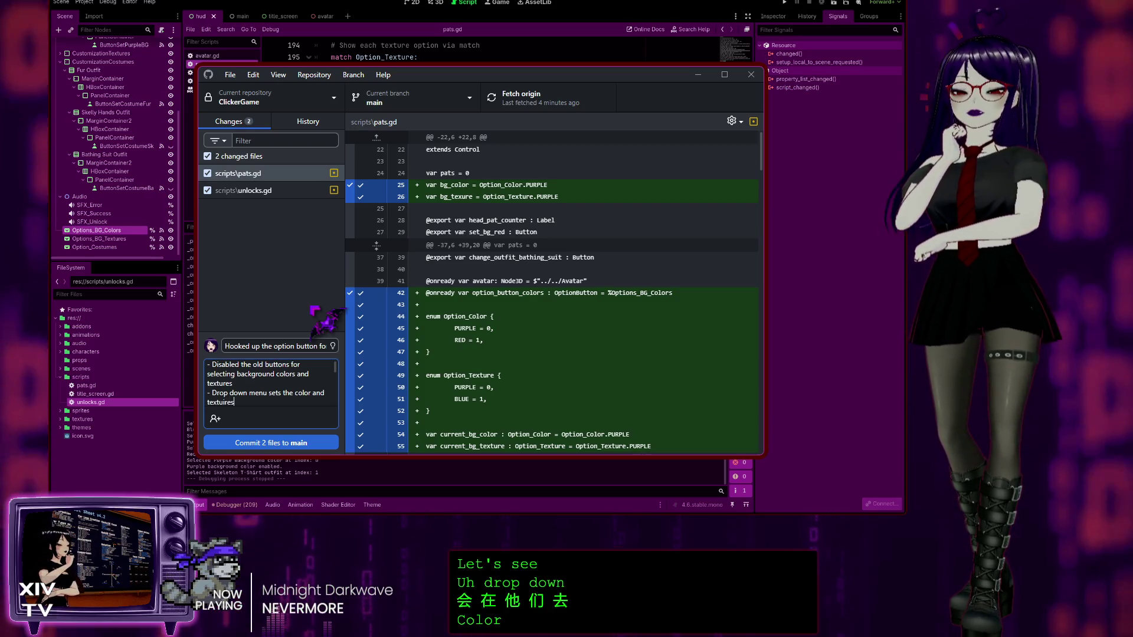
pyautogui.click(279, 393)
pyautogui.write('rresponding co')
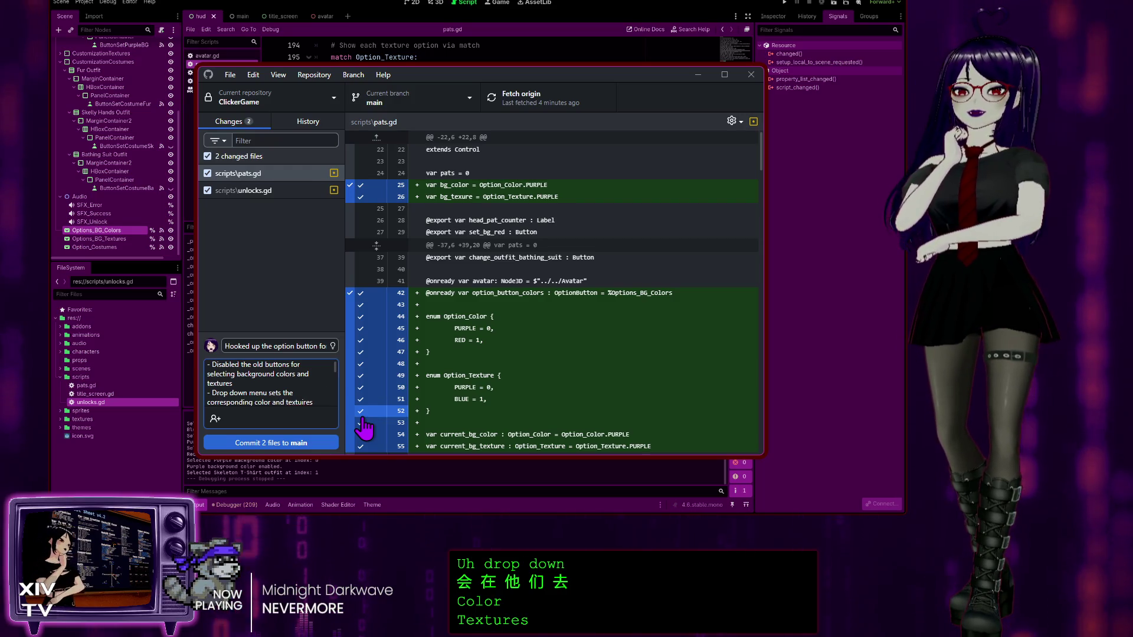
pyautogui.scroll(-1, 261, 394)
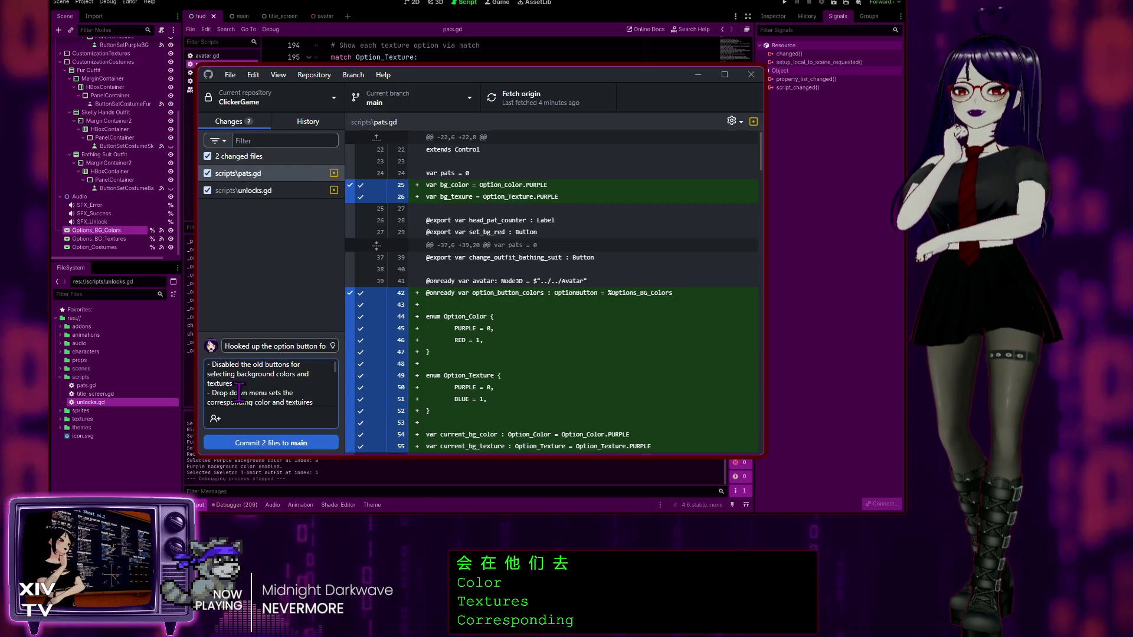
pyautogui.scroll(1, 277, 395)
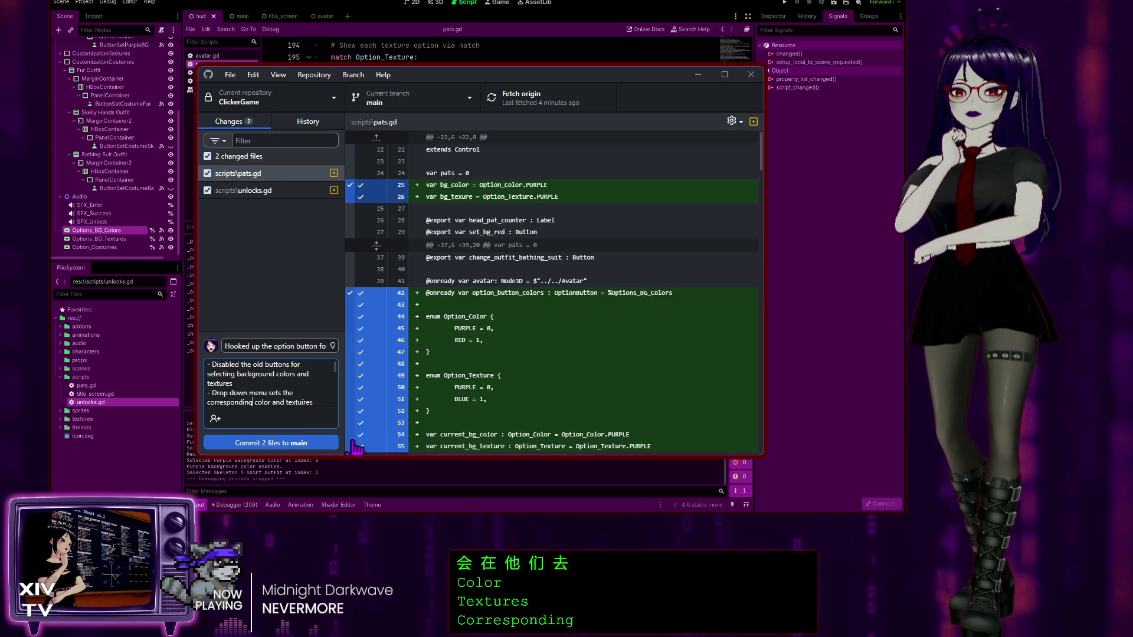
pyautogui.write('backgr')
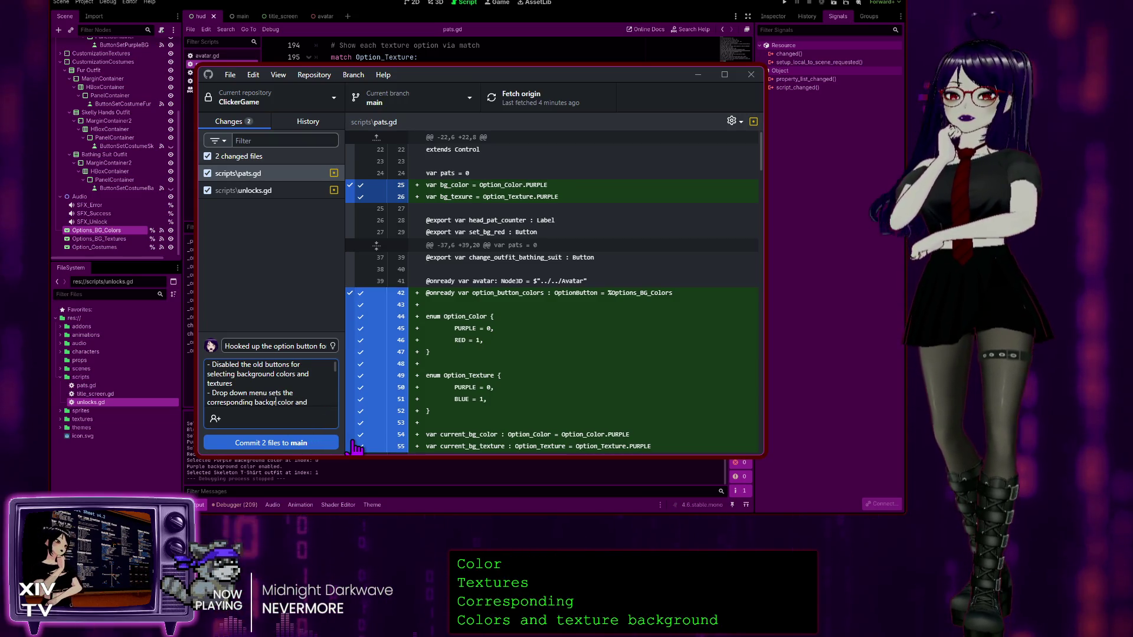
pyautogui.write('ound color')
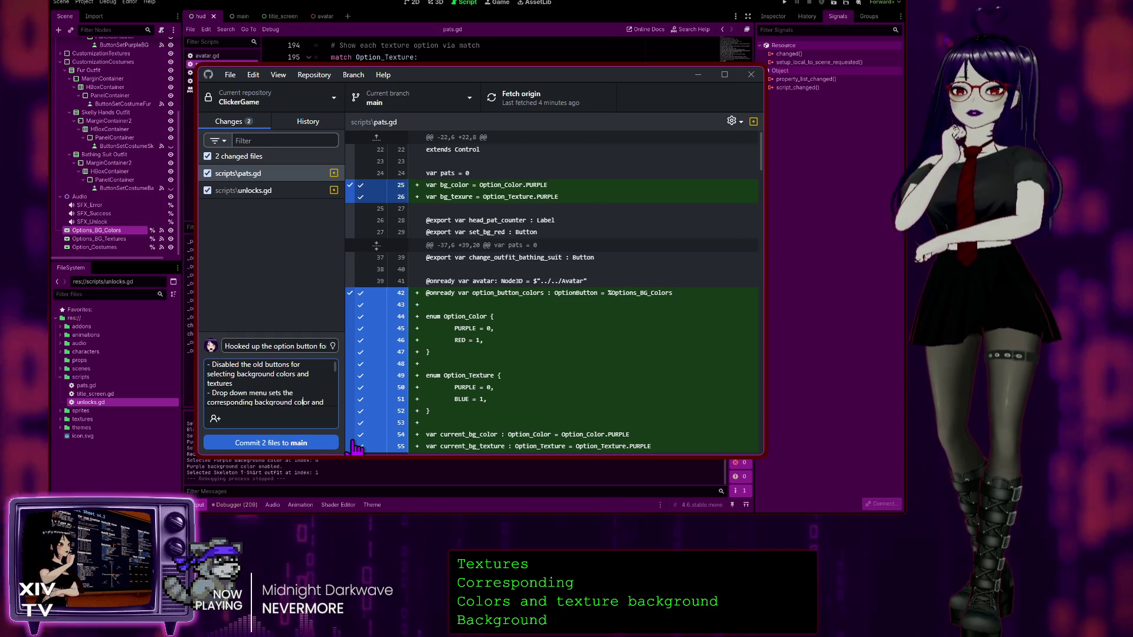
pyautogui.write('s')
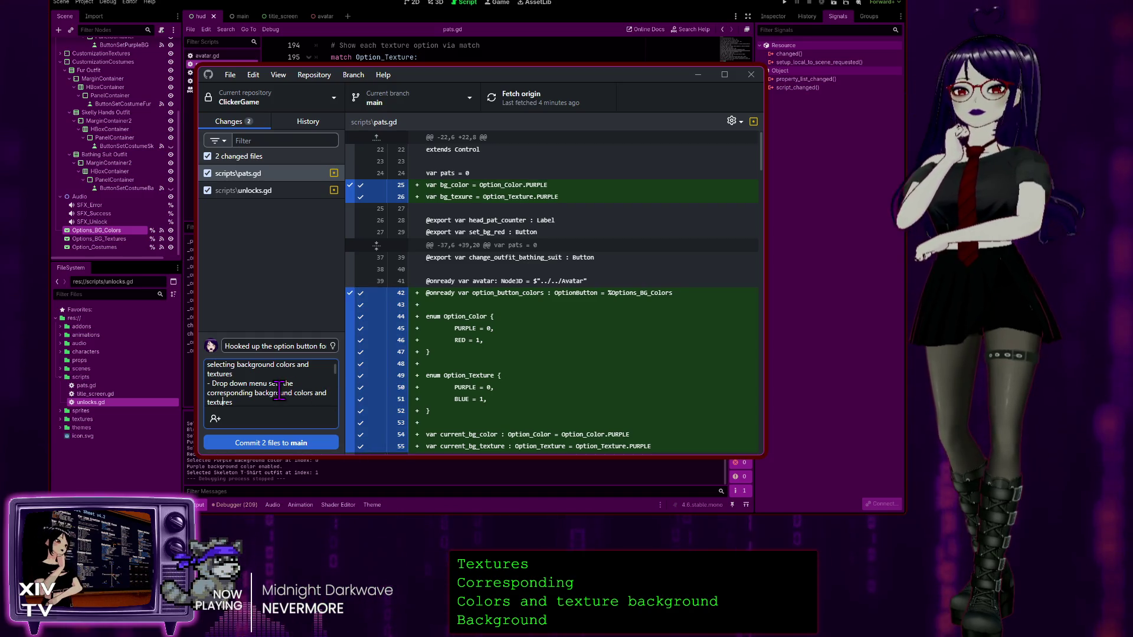
pyautogui.scroll(1, 285, 395)
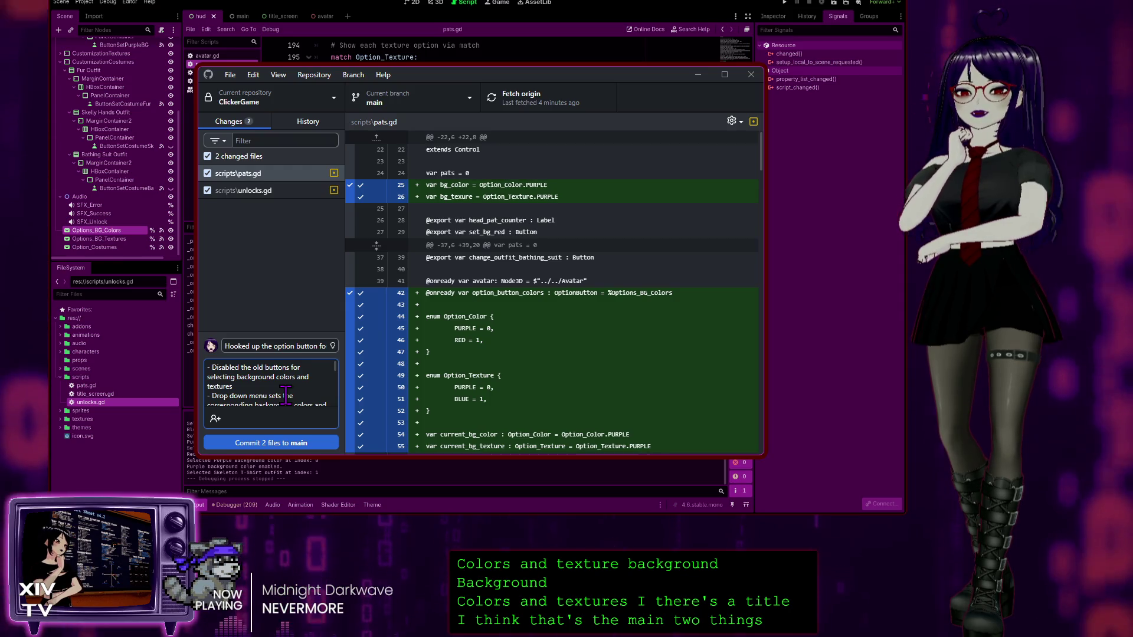
pyautogui.scroll(-3, 587, 430)
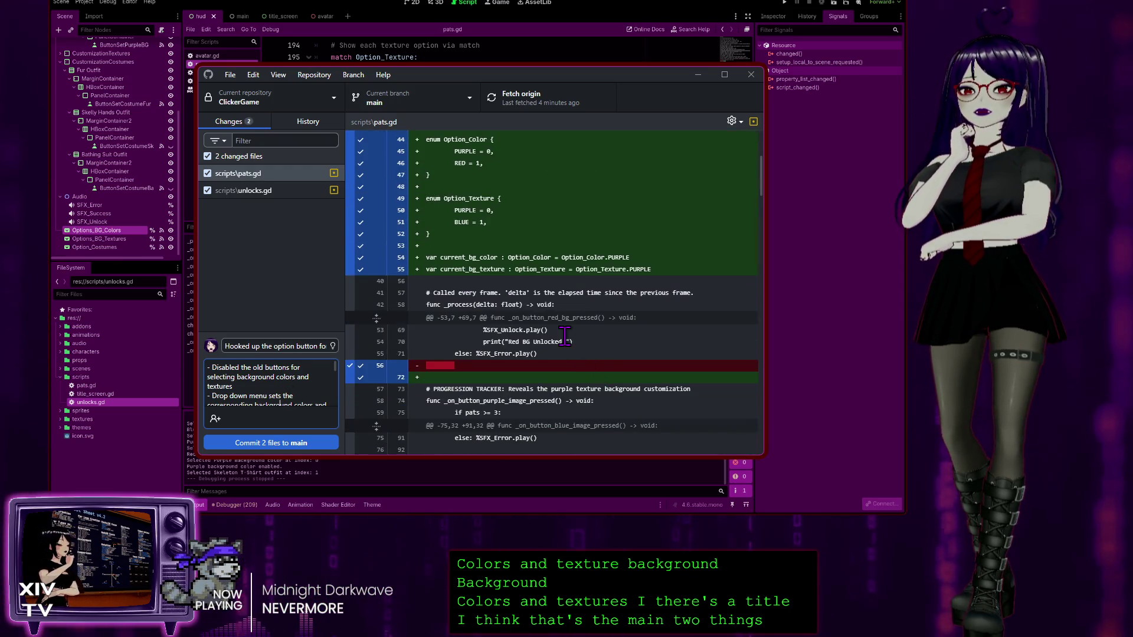
pyautogui.scroll(3, 496, 272)
pyautogui.scroll(-6, 507, 275)
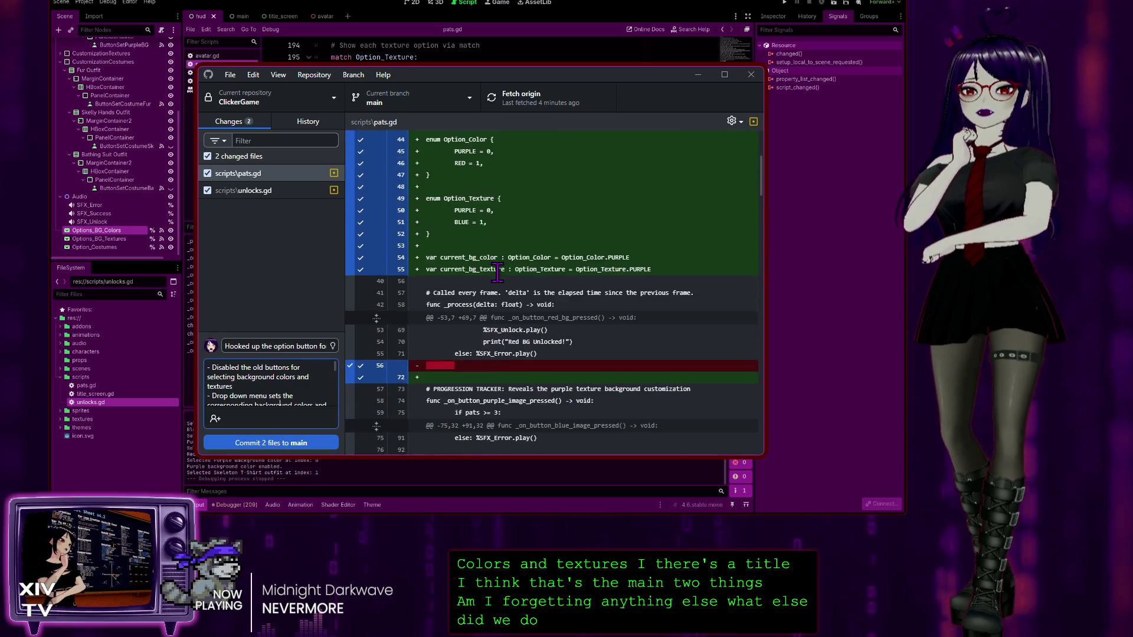
pyautogui.scroll(-20, 533, 279)
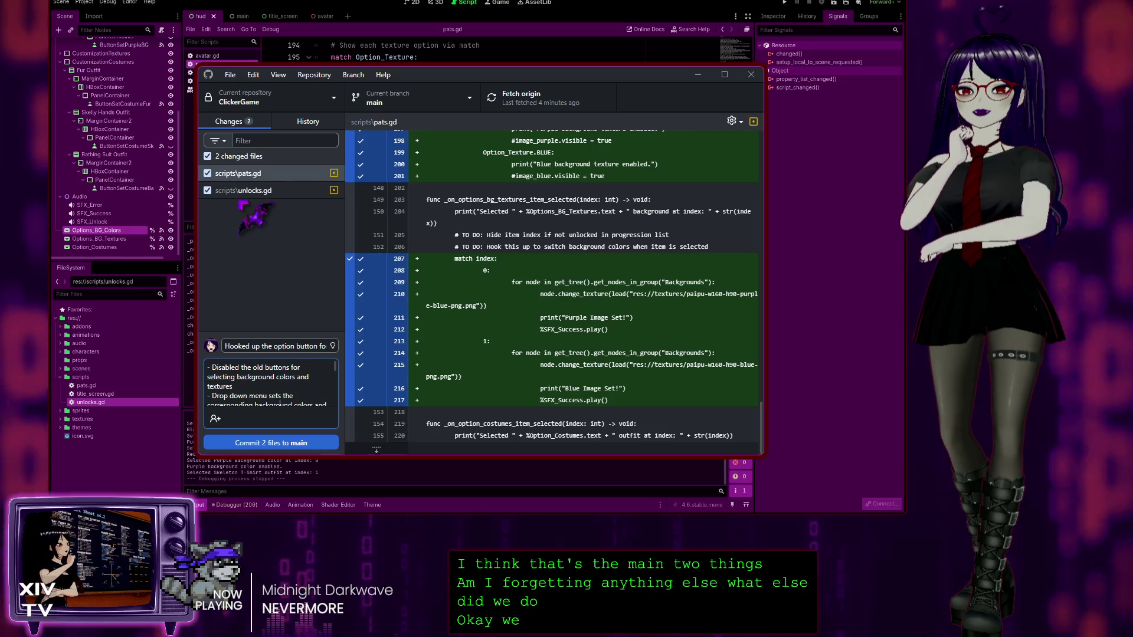
pyautogui.click(251, 191)
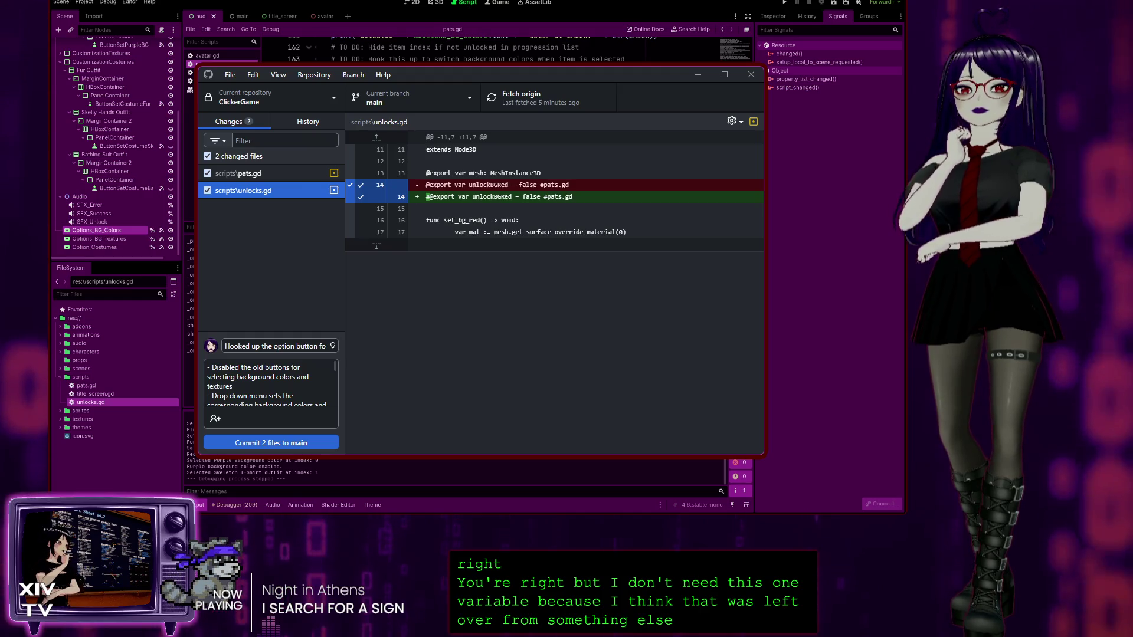
pyautogui.click(261, 174)
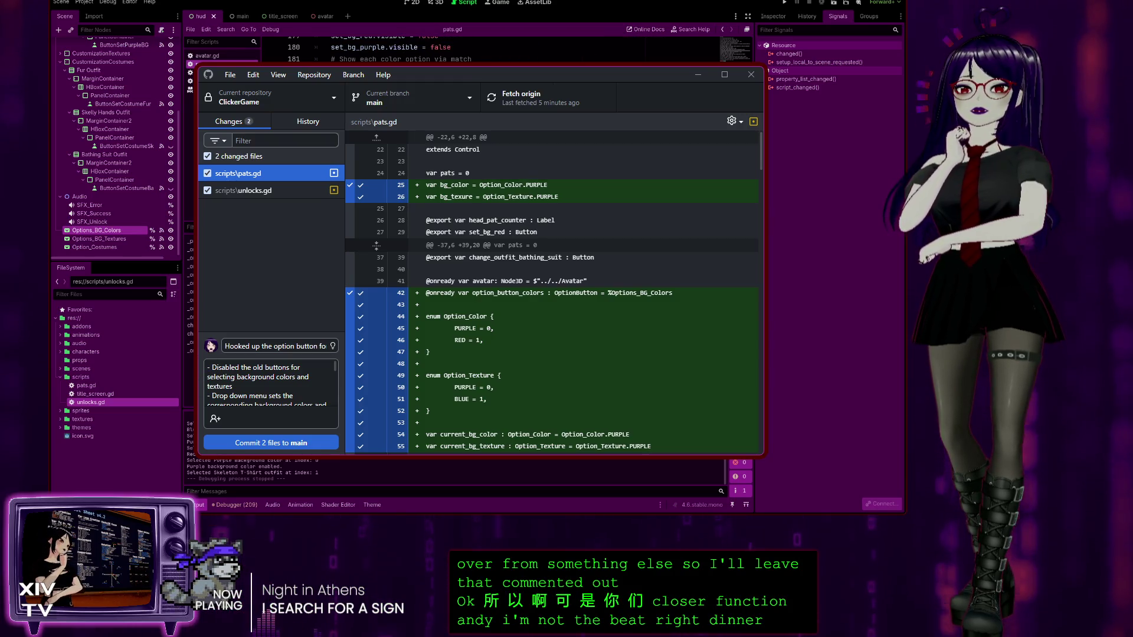
# Step: Commit the two changed scripts to main, push to origin, and return to Godot
pyautogui.click(273, 387)
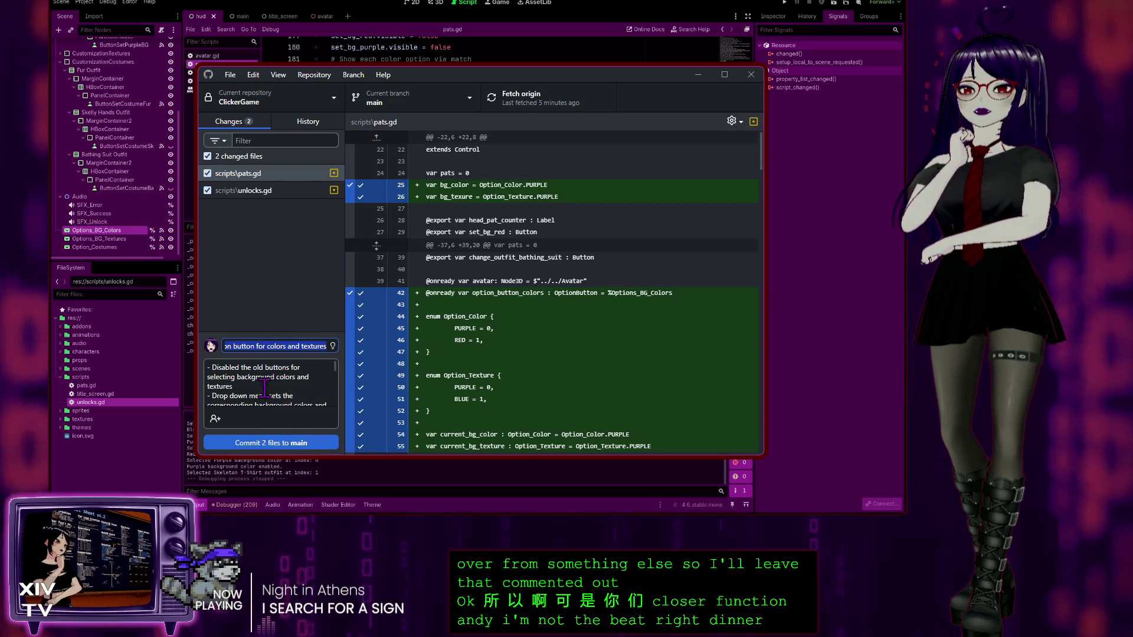
pyautogui.scroll(-3, 277, 388)
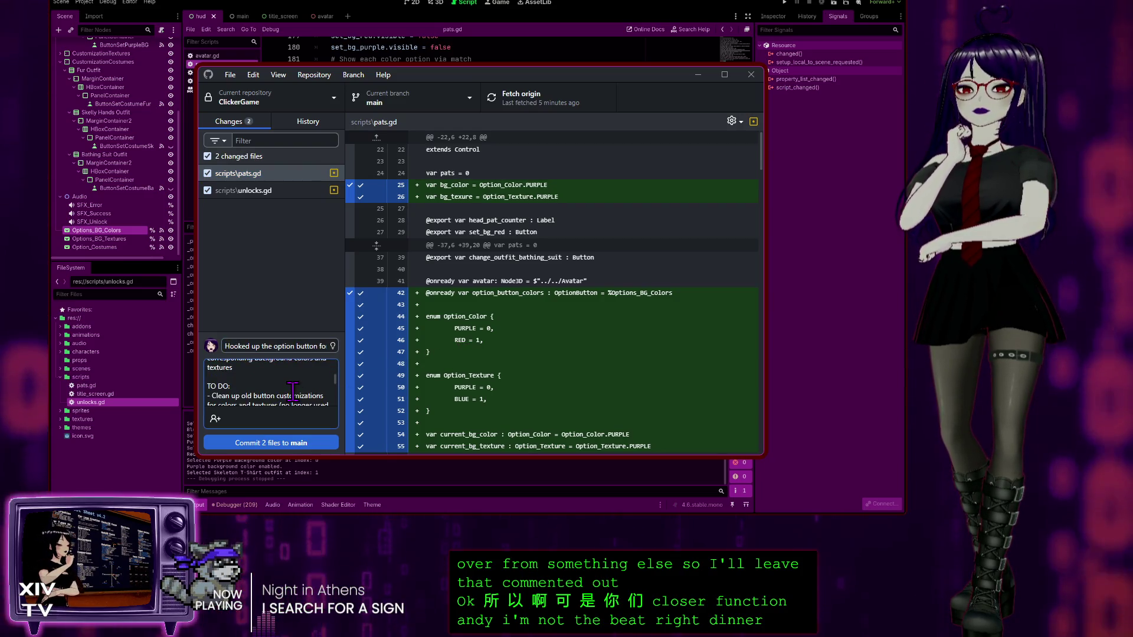
pyautogui.scroll(-3, 292, 391)
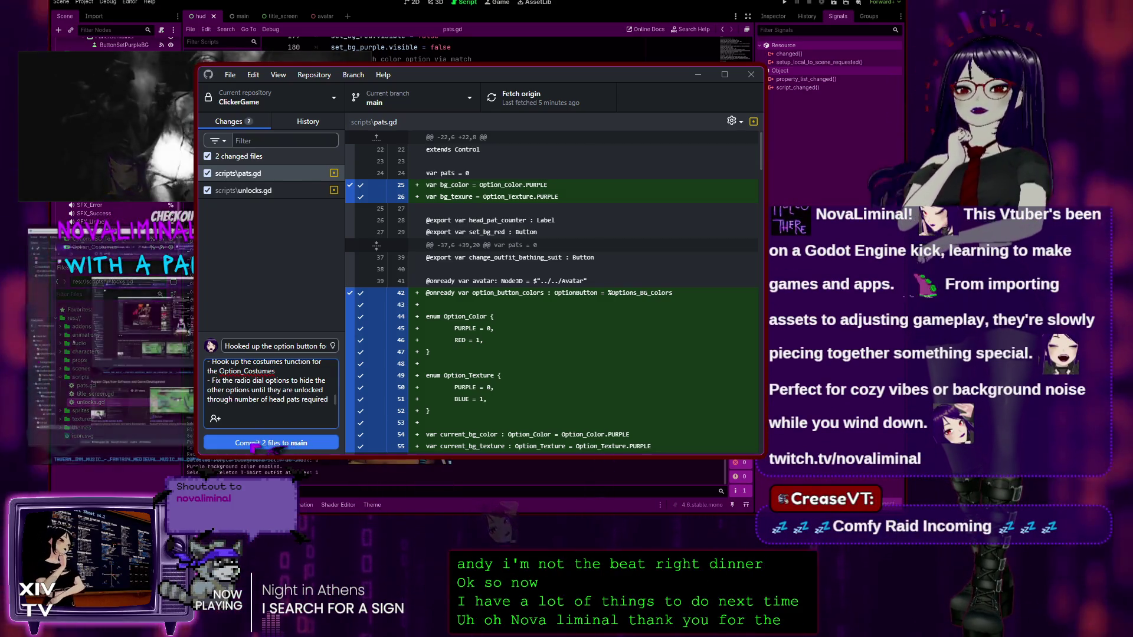
pyautogui.click(253, 442)
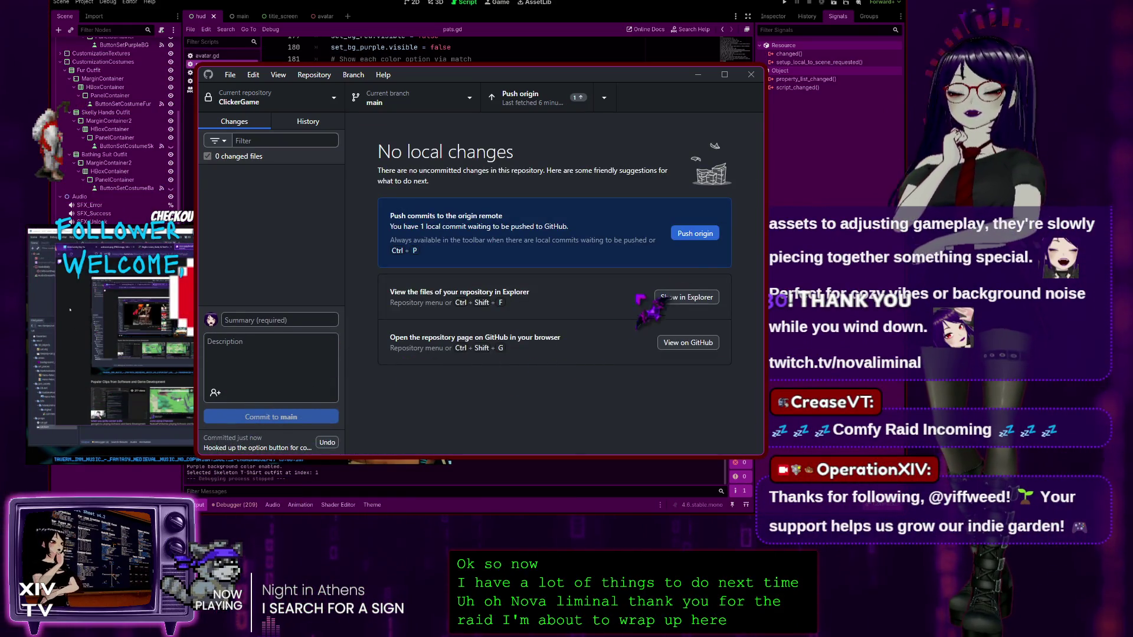
pyautogui.click(706, 238)
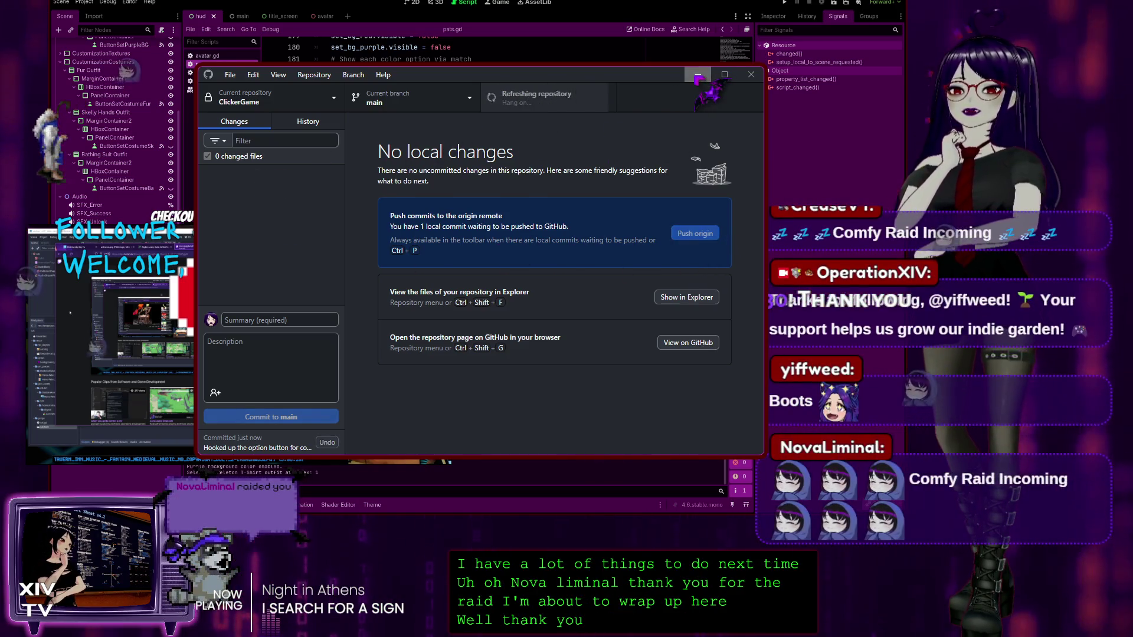
pyautogui.hotkey('alt', 'Tab')
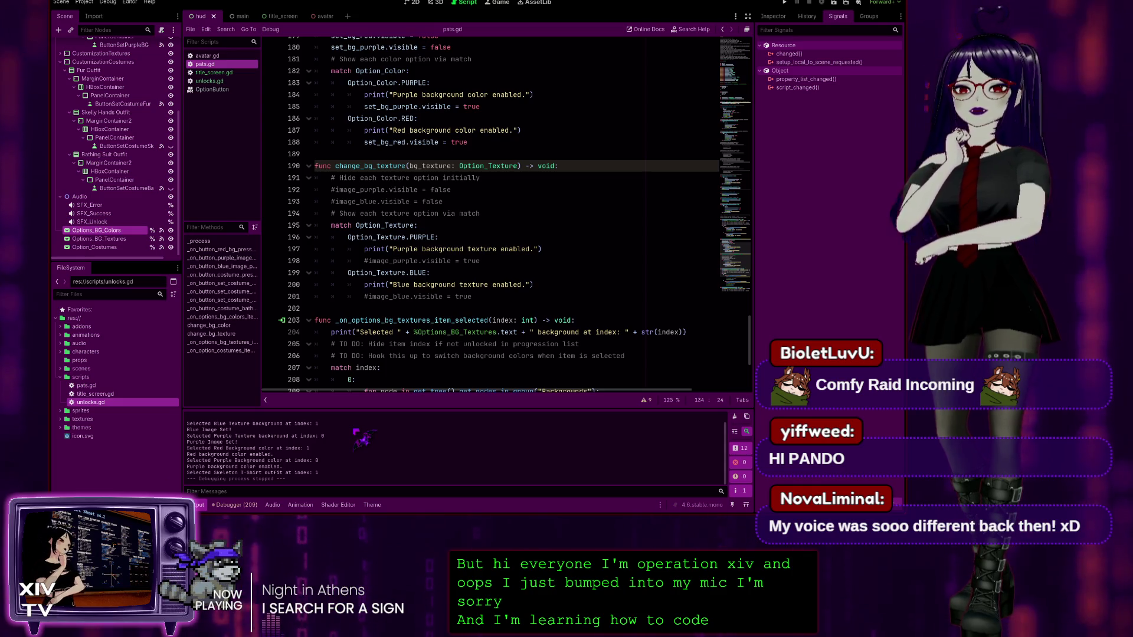
# Step: Run the VTuber Simulator project and start it from its title screen
pyautogui.click(784, 3)
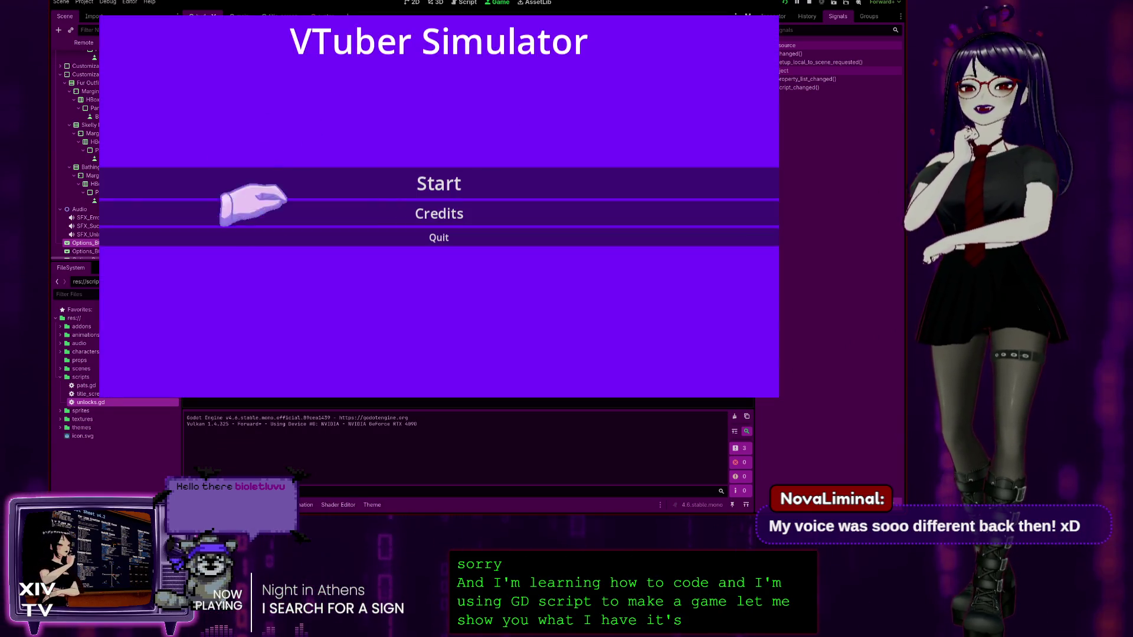
pyautogui.click(413, 182)
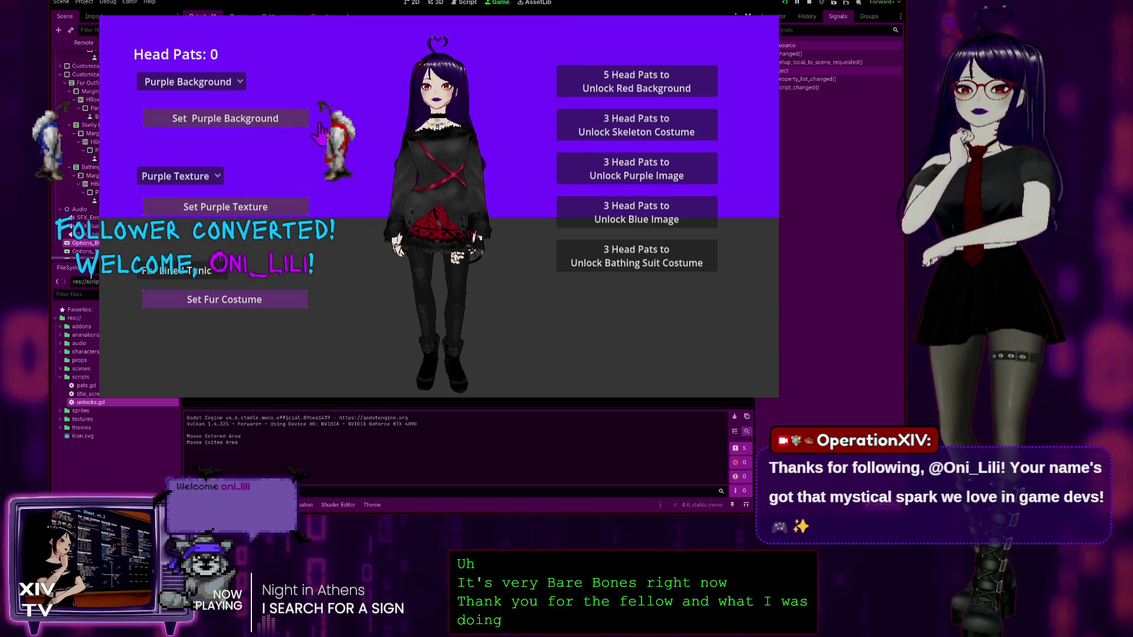
# Step: Pet the VTuber's head a dozen times to earn head pats
pyautogui.click(426, 64)
pyautogui.click(426, 64)
pyautogui.click(426, 64)
pyautogui.click(426, 63)
pyautogui.click(426, 64)
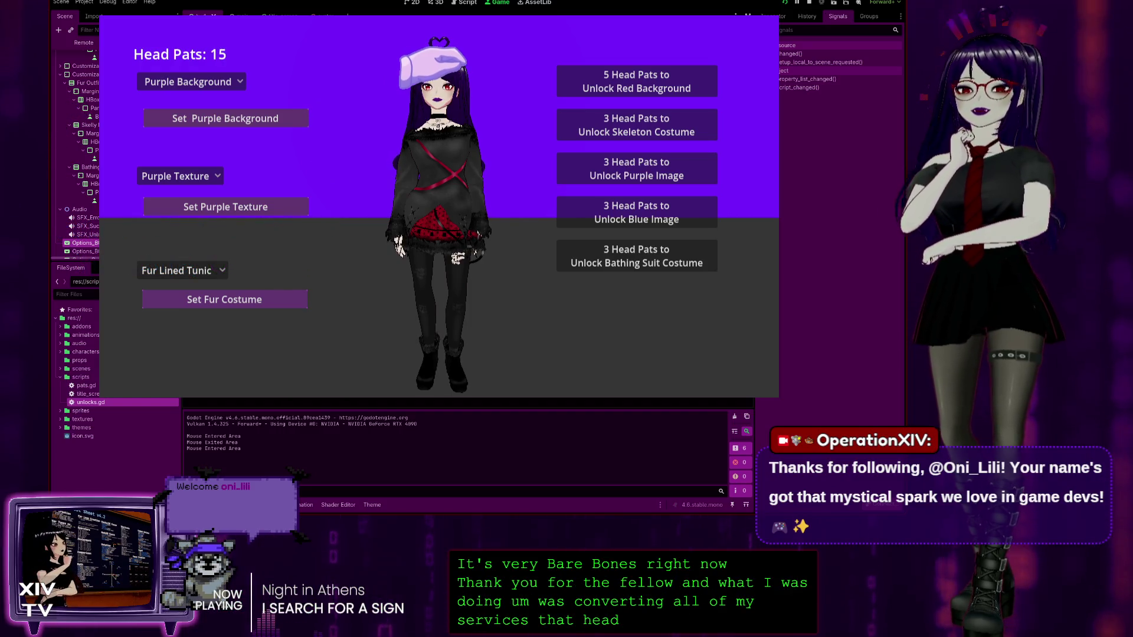
pyautogui.click(439, 59)
pyautogui.click(449, 59)
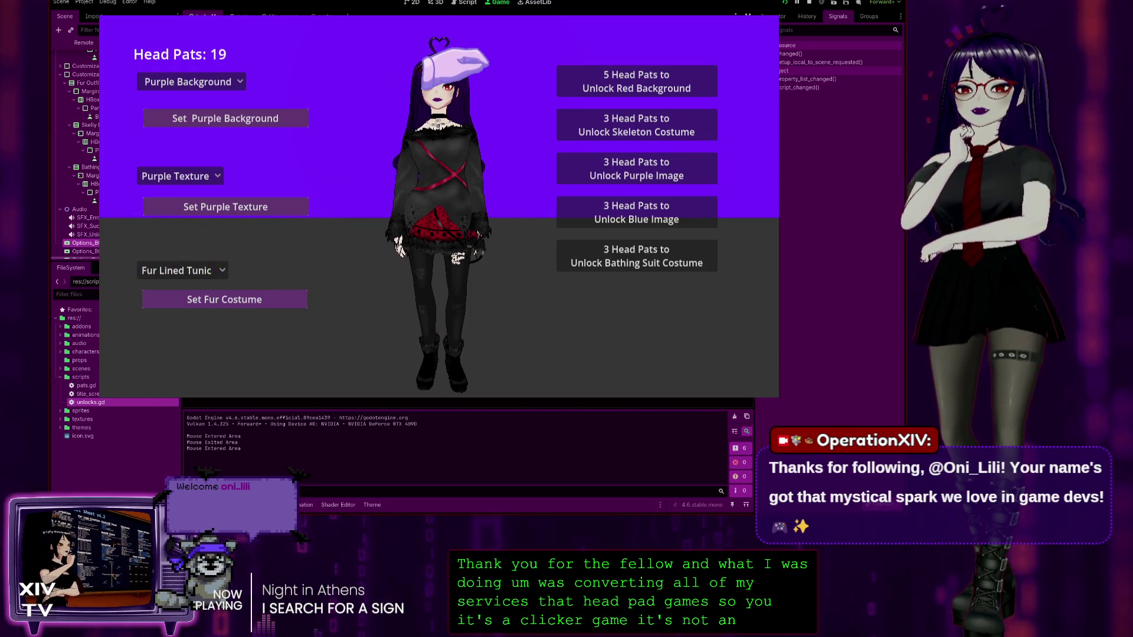
pyautogui.click(454, 60)
pyautogui.click(455, 59)
pyautogui.click(459, 54)
pyautogui.click(460, 53)
pyautogui.click(461, 52)
pyautogui.click(462, 50)
pyautogui.click(463, 48)
pyautogui.click(464, 47)
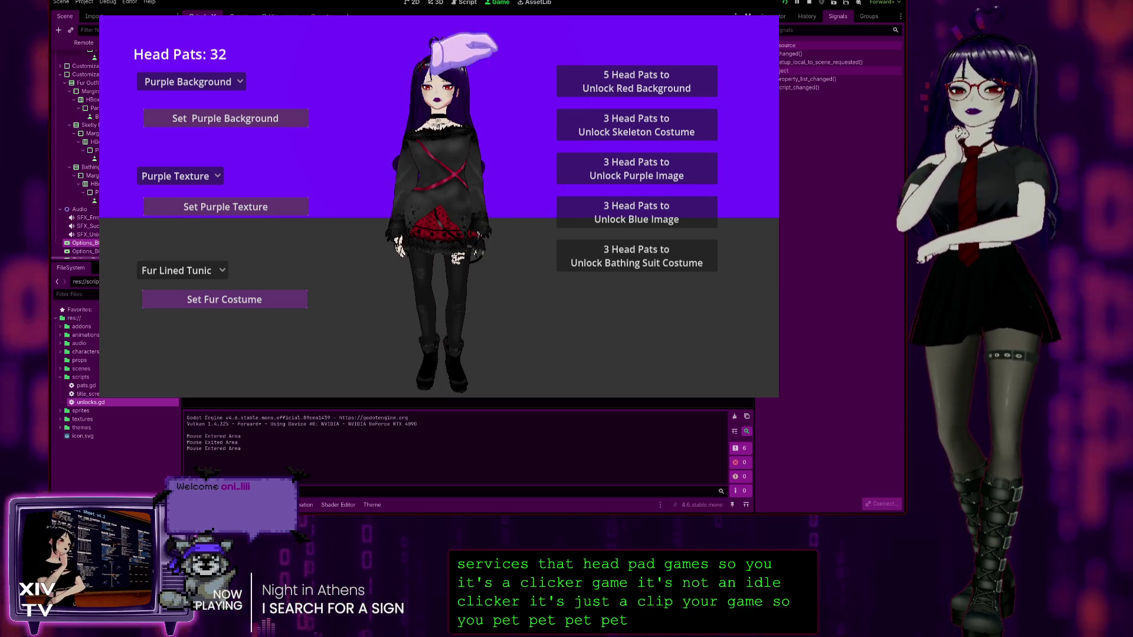
# Step: Buy the red background, Skeleton Hands, purple image, blue image and Bathing Suit unlocks
pyautogui.click(596, 82)
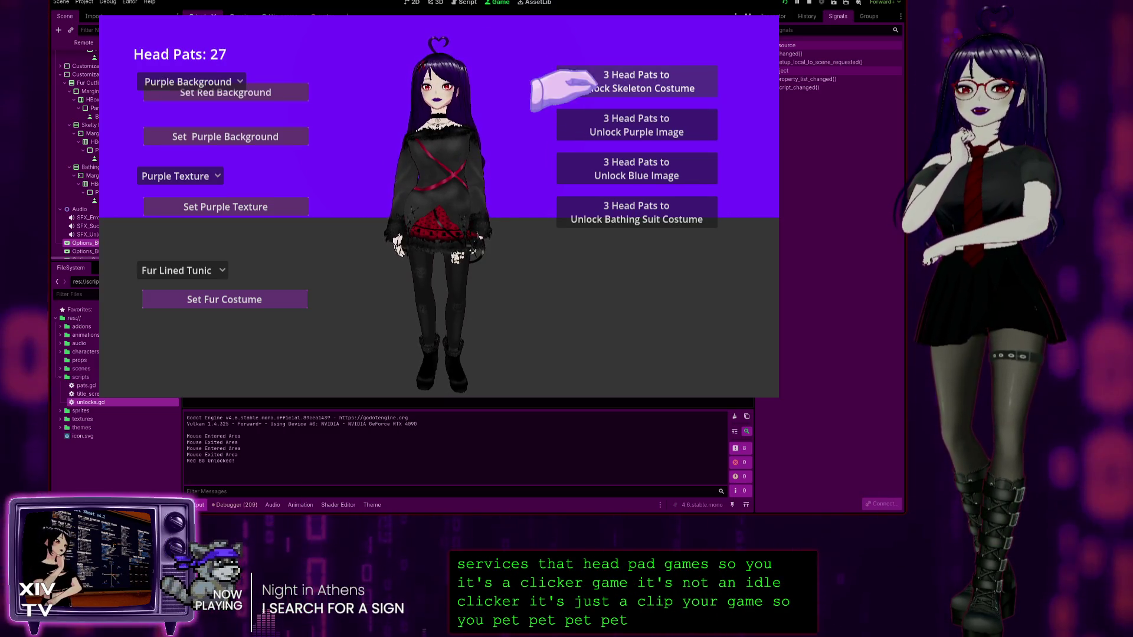
pyautogui.click(596, 83)
pyautogui.click(596, 82)
pyautogui.click(595, 83)
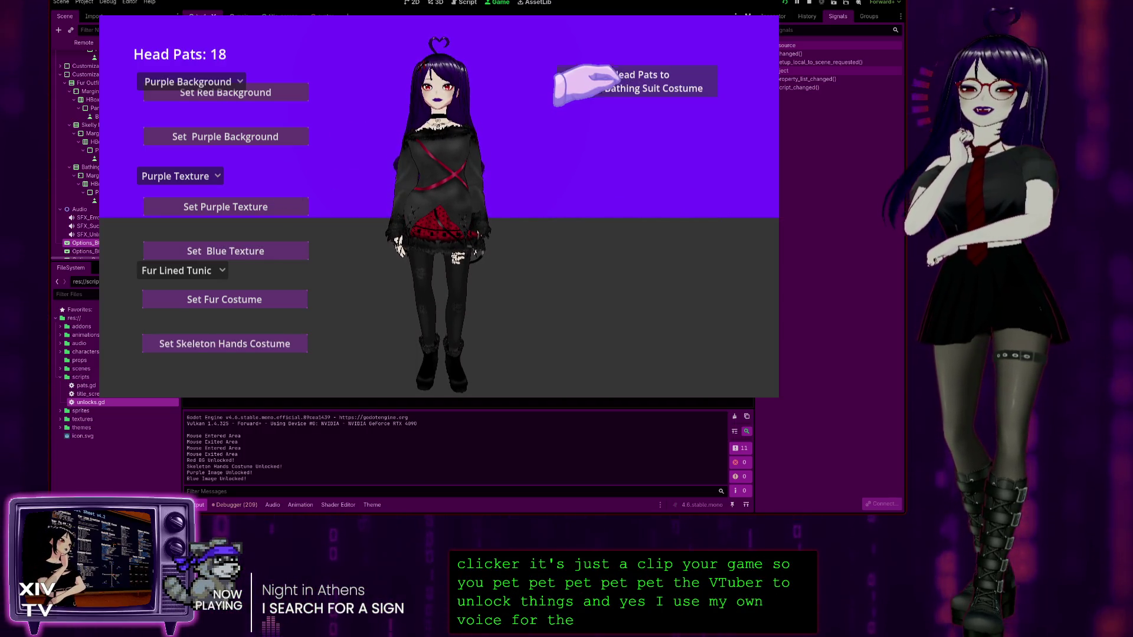
pyautogui.click(596, 82)
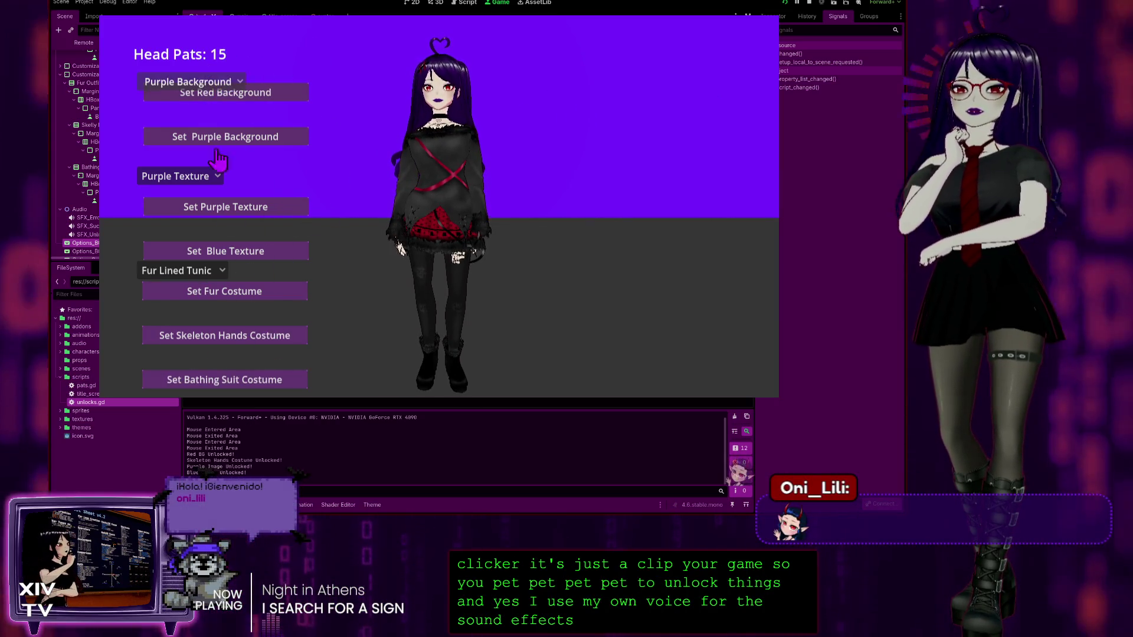
pyautogui.click(187, 82)
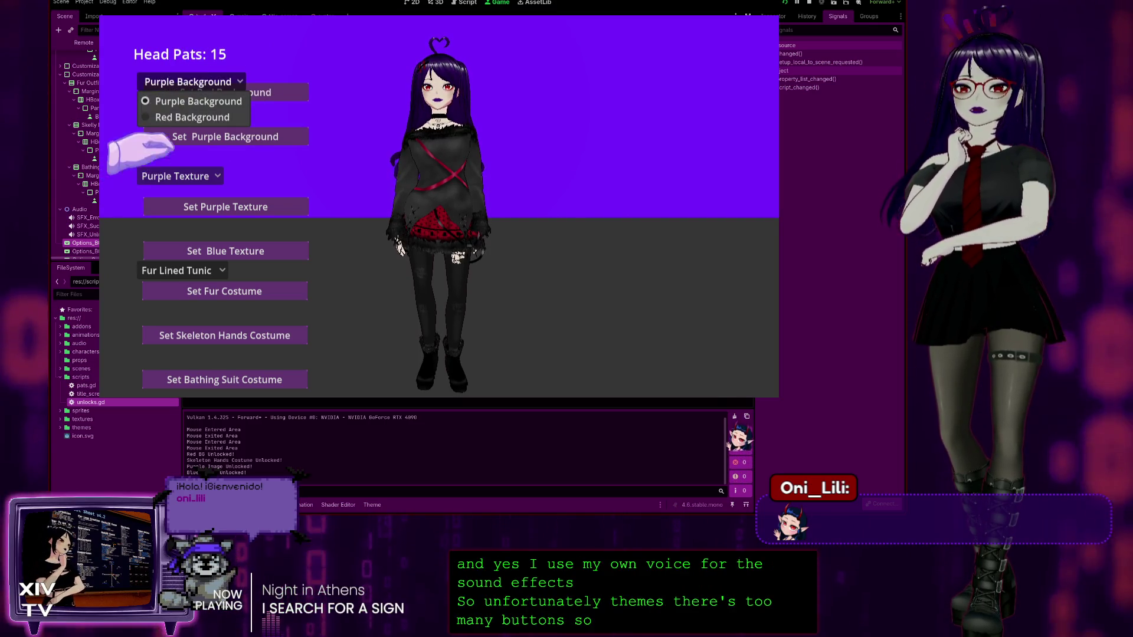
# Step: Switch the backdrop to red, set the blue texture, then return the colour to purple
pyautogui.click(154, 117)
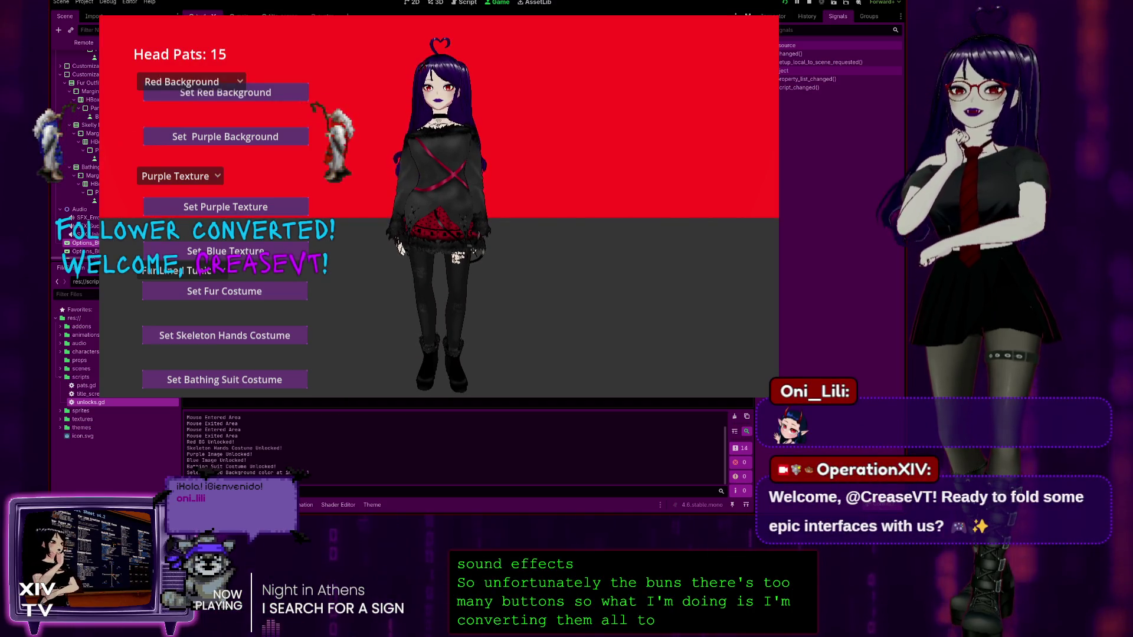
pyautogui.click(177, 176)
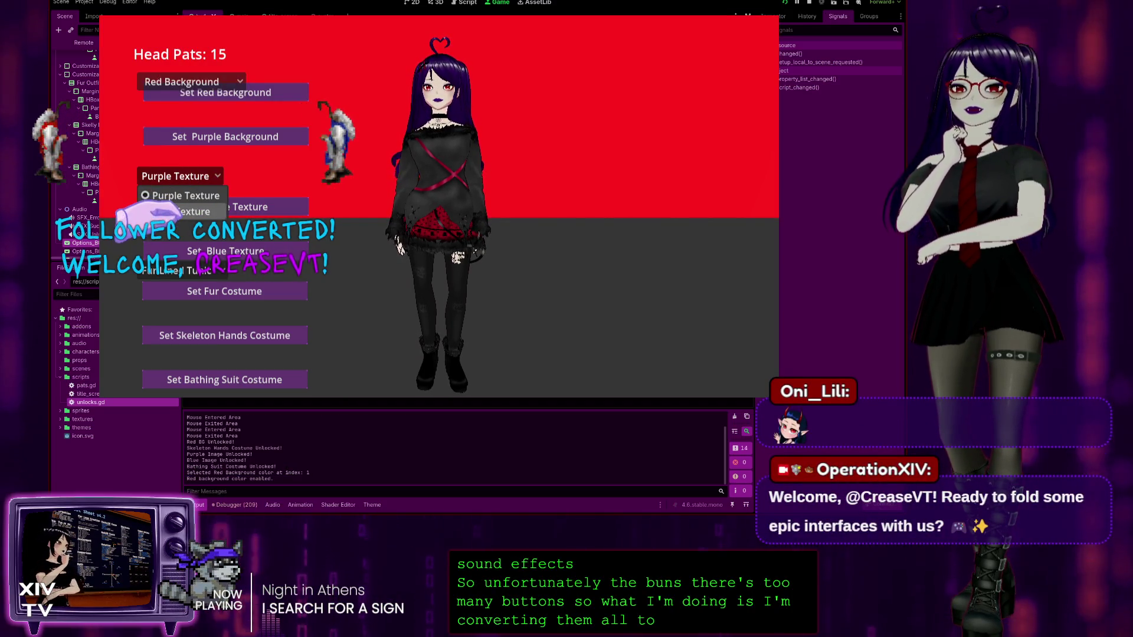
pyautogui.click(177, 211)
pyautogui.click(171, 82)
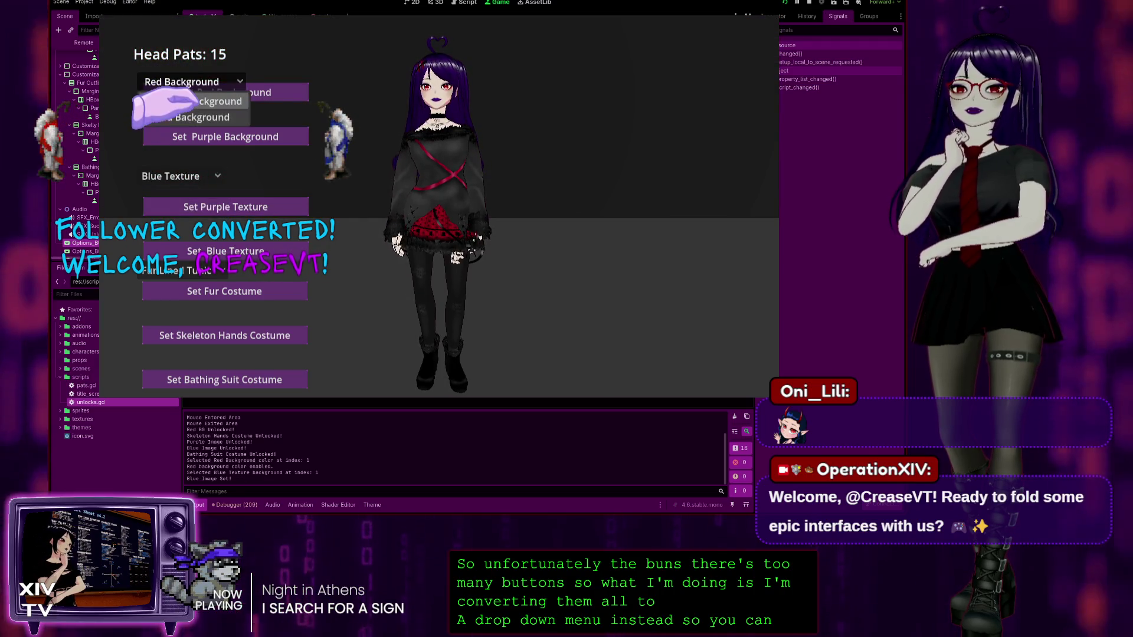
pyautogui.click(148, 102)
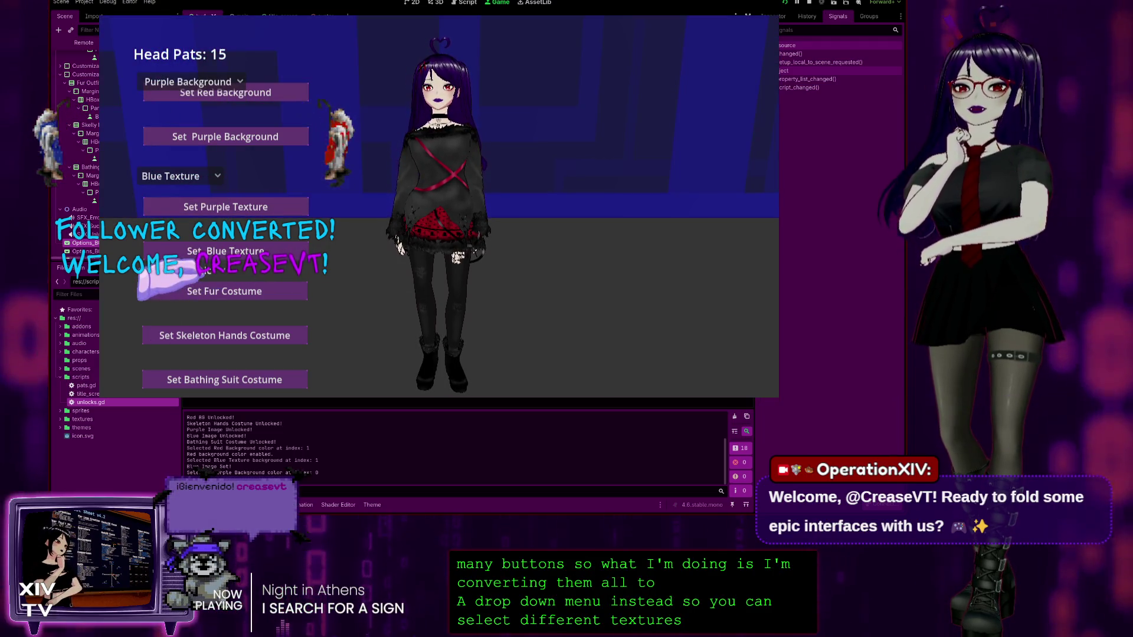
# Step: Choose Skeleton T-Shirt, try the skeleton, bathing suit and fur costumes, then pat the head
pyautogui.click(177, 270)
pyautogui.click(182, 306)
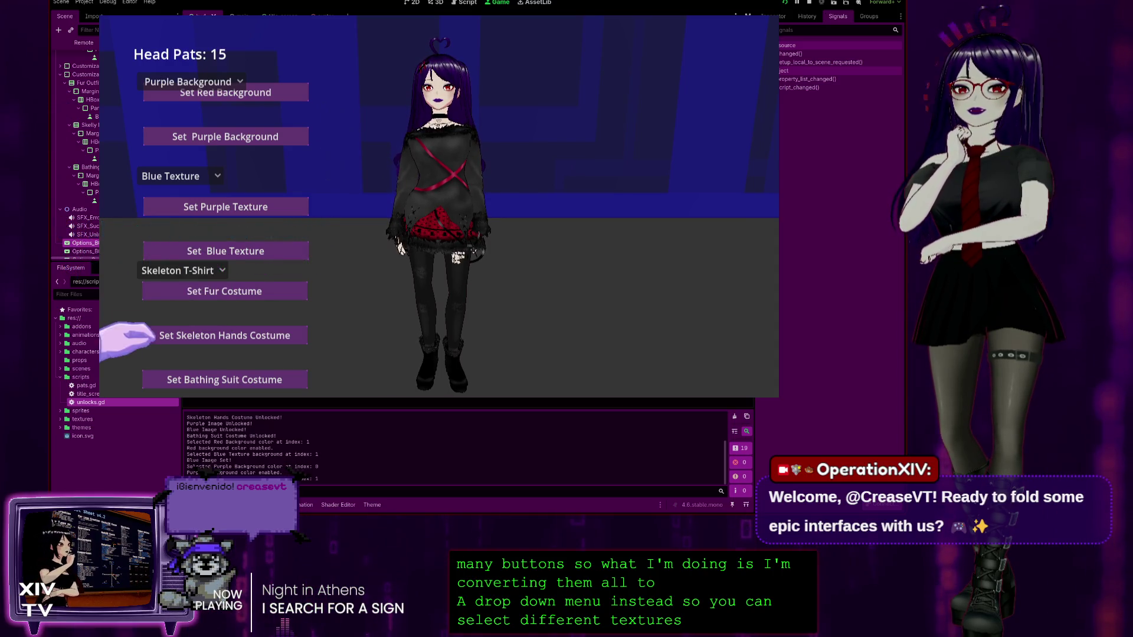
pyautogui.click(253, 334)
pyautogui.click(254, 379)
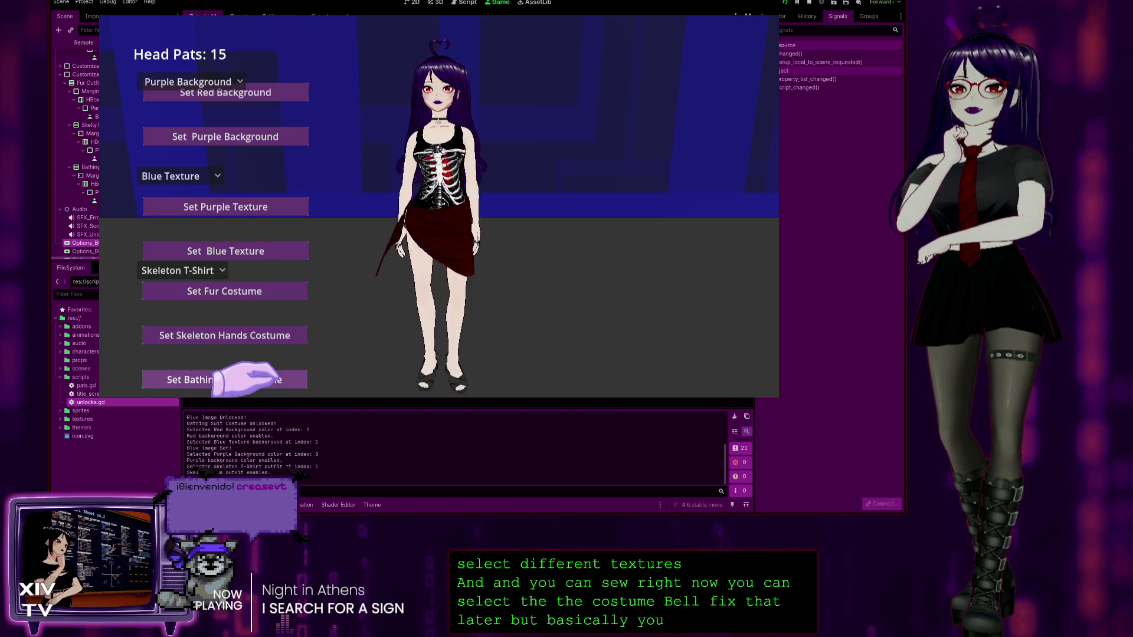
pyautogui.click(254, 291)
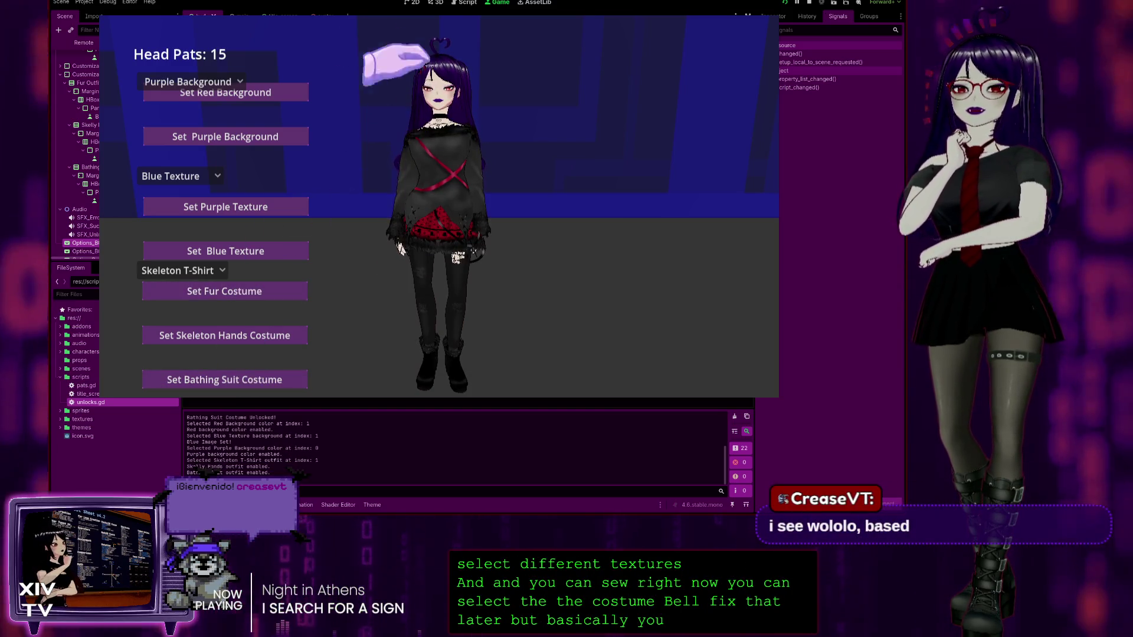
pyautogui.click(420, 106)
# Step: Pause the game, view its credits, and stop the test run with F8
pyautogui.press('Escape')
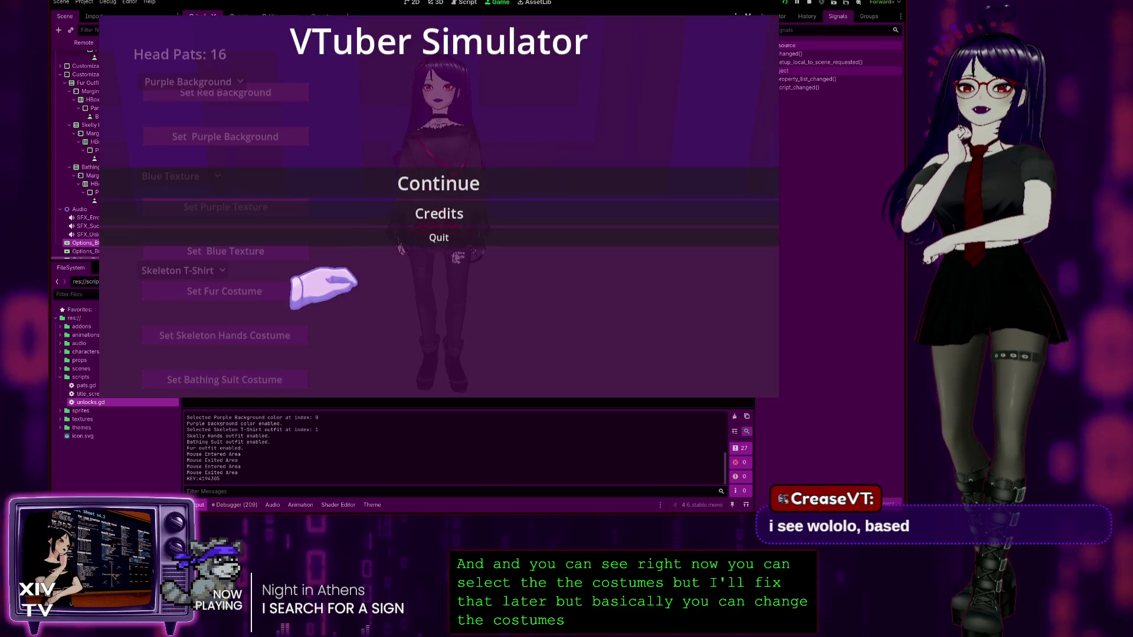
pyautogui.click(434, 212)
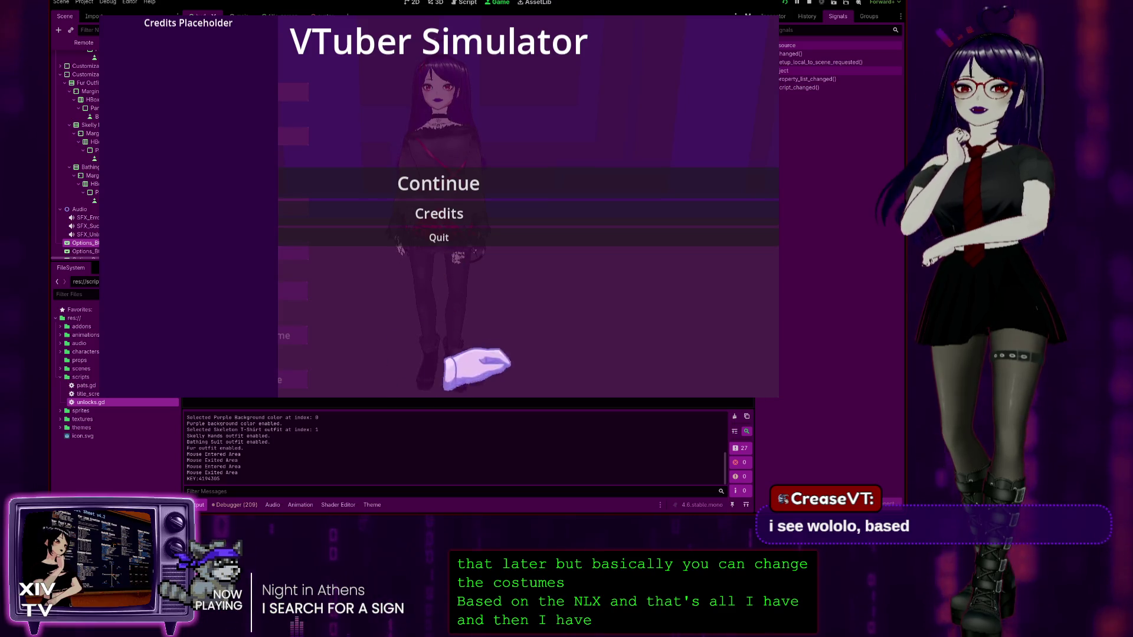
pyautogui.press('F8')
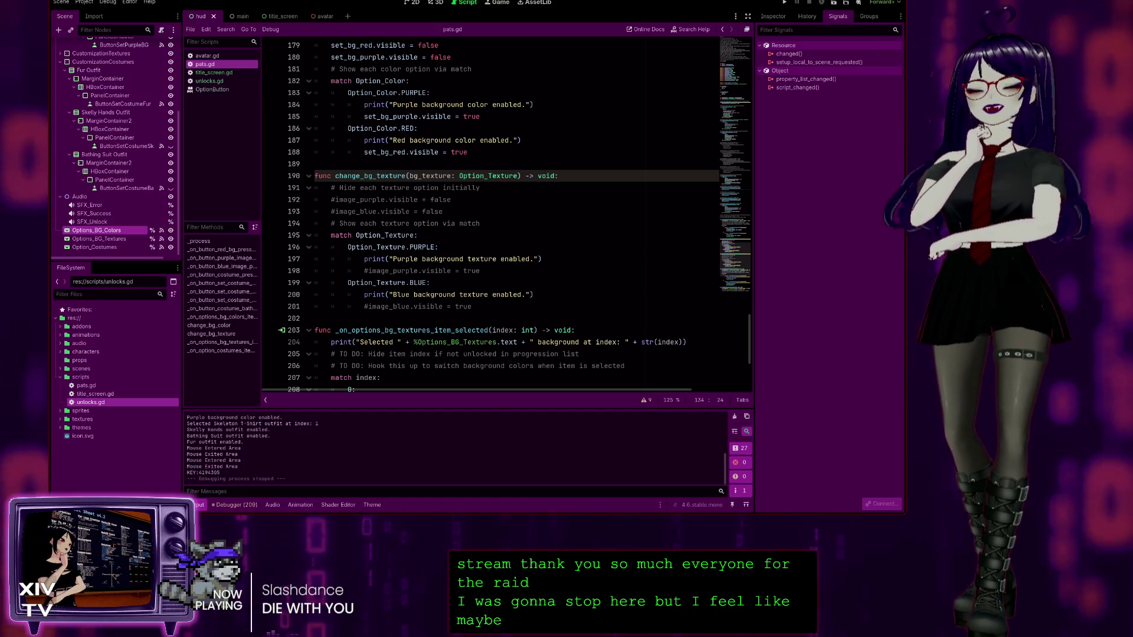
pyautogui.scroll(-4, 501, 212)
pyautogui.scroll(-1, 502, 212)
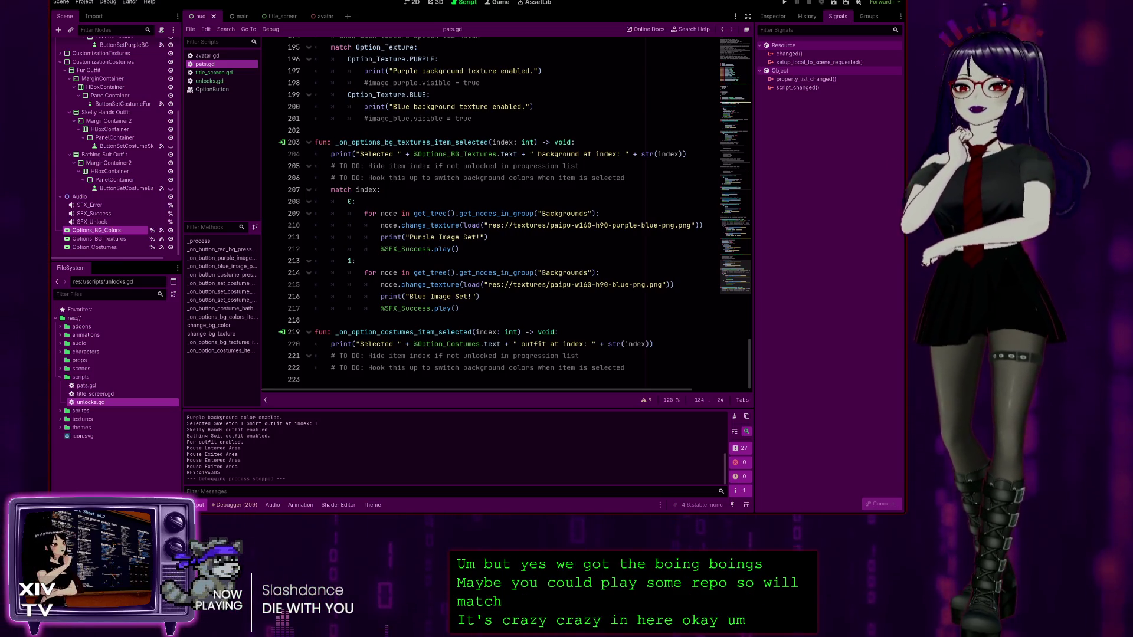
# Step: Run and start the game, set a red background, then try blue and purple textures
pyautogui.click(785, 2)
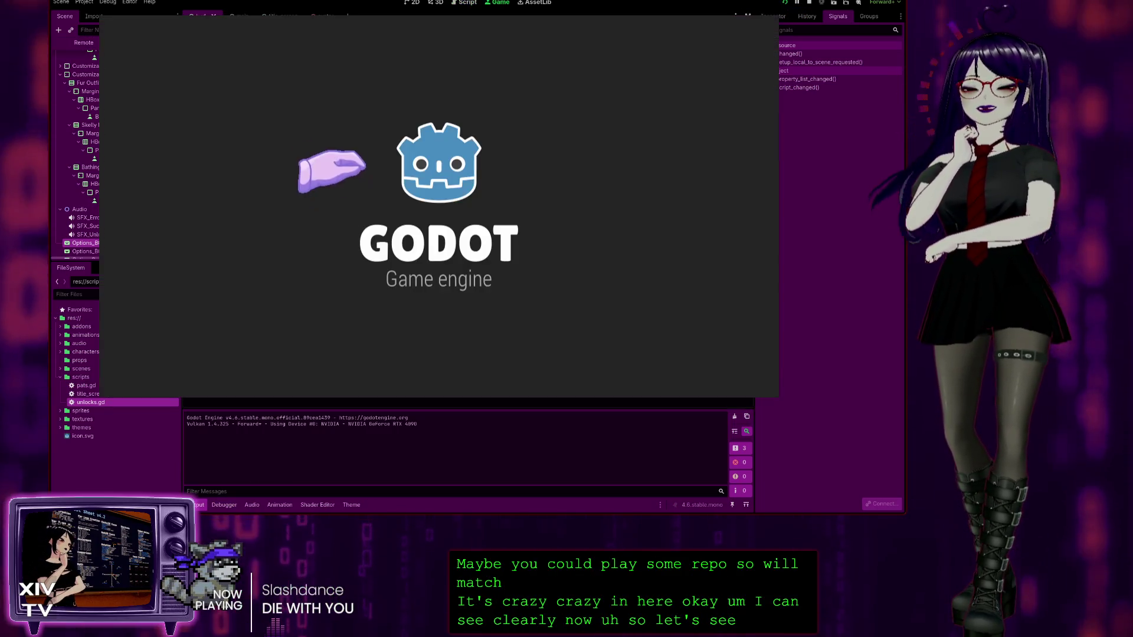
pyautogui.click(489, 183)
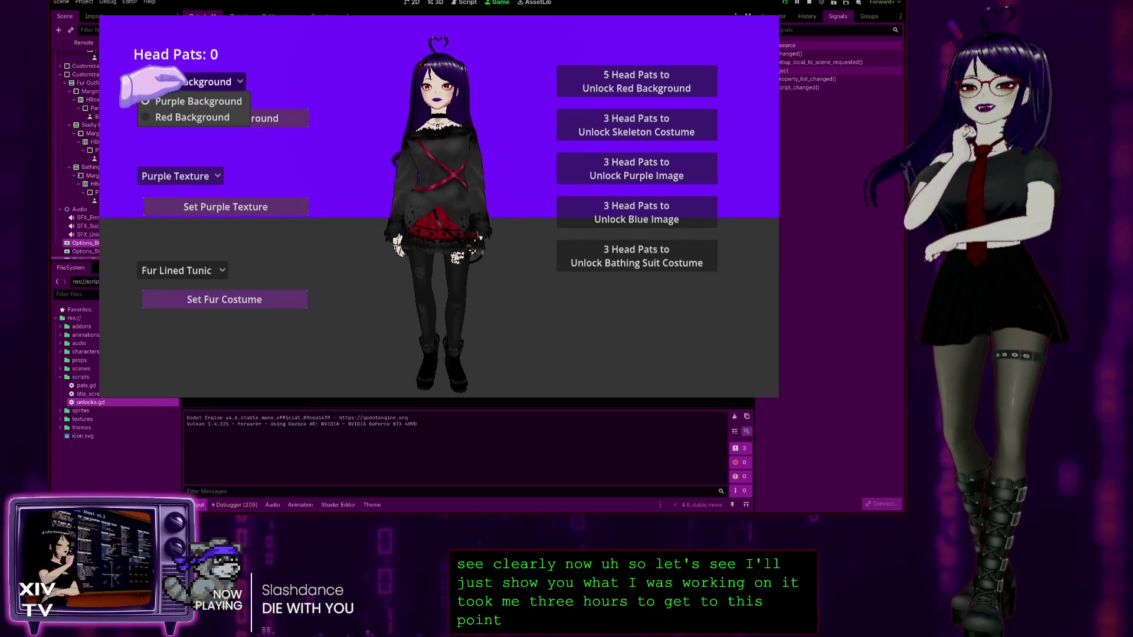
pyautogui.click(165, 116)
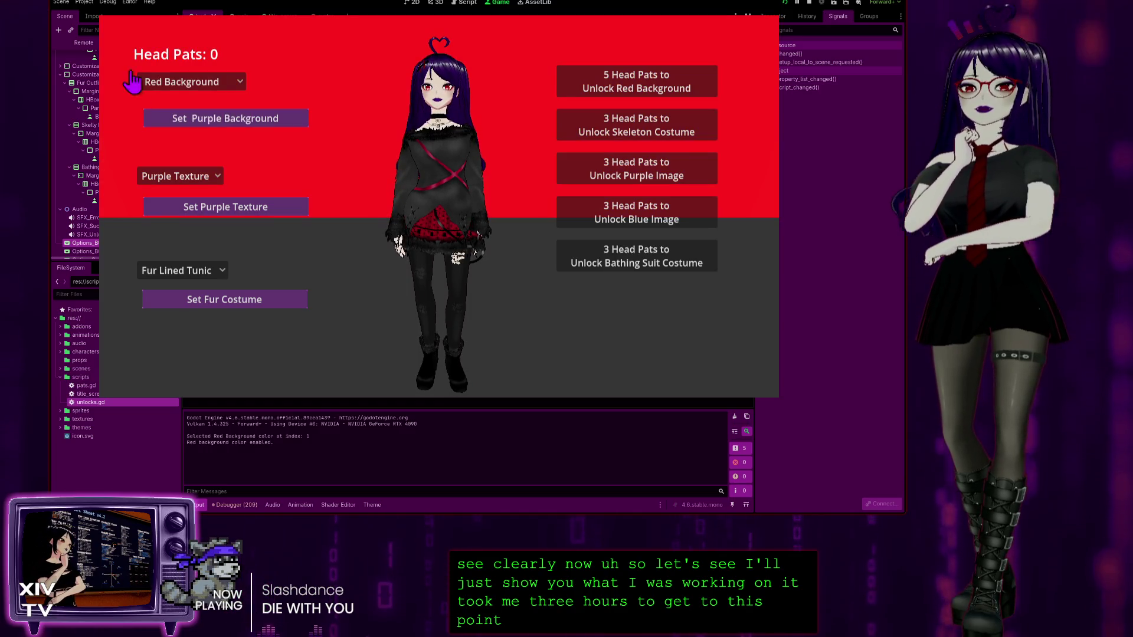
pyautogui.click(160, 176)
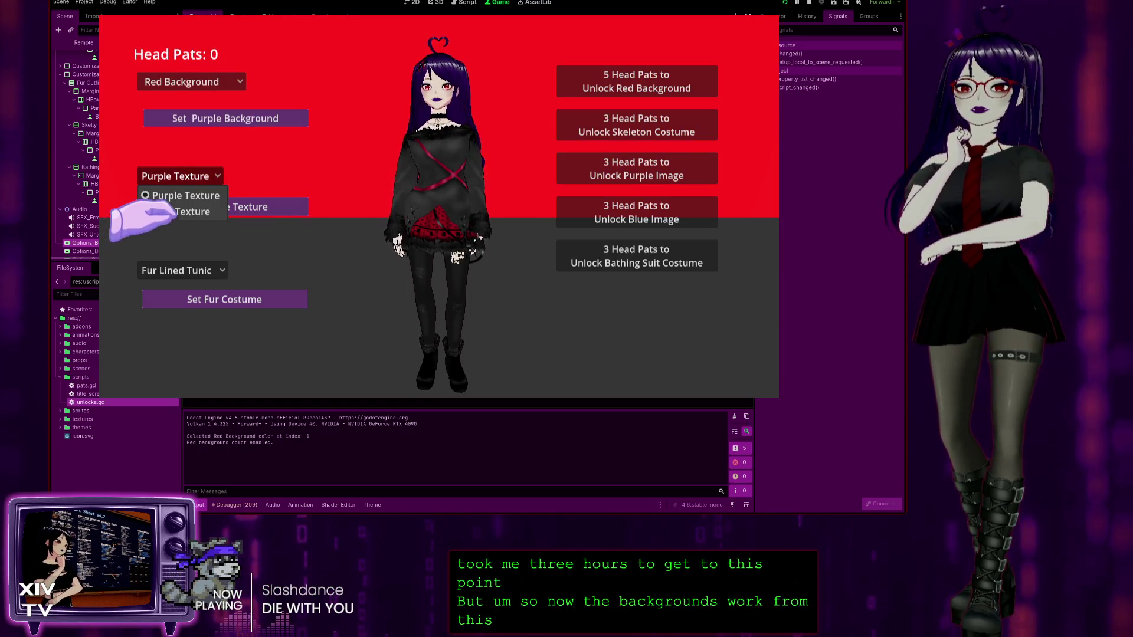
pyautogui.click(180, 211)
pyautogui.click(177, 175)
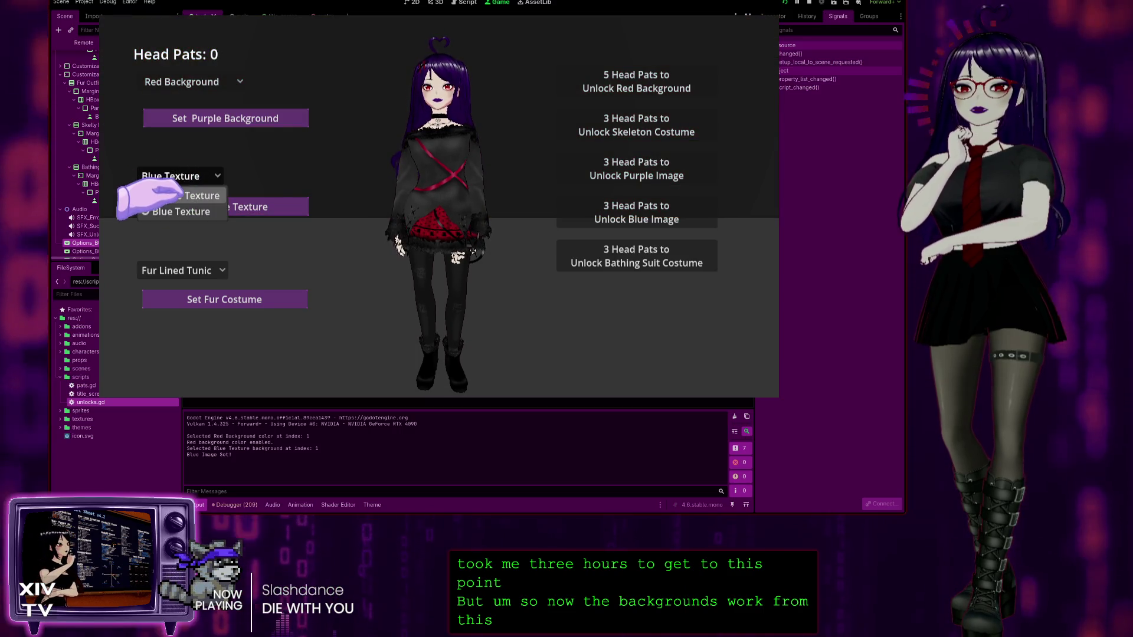
pyautogui.click(180, 196)
# Step: Switch the background colour to purple and the texture to blue
pyautogui.click(159, 82)
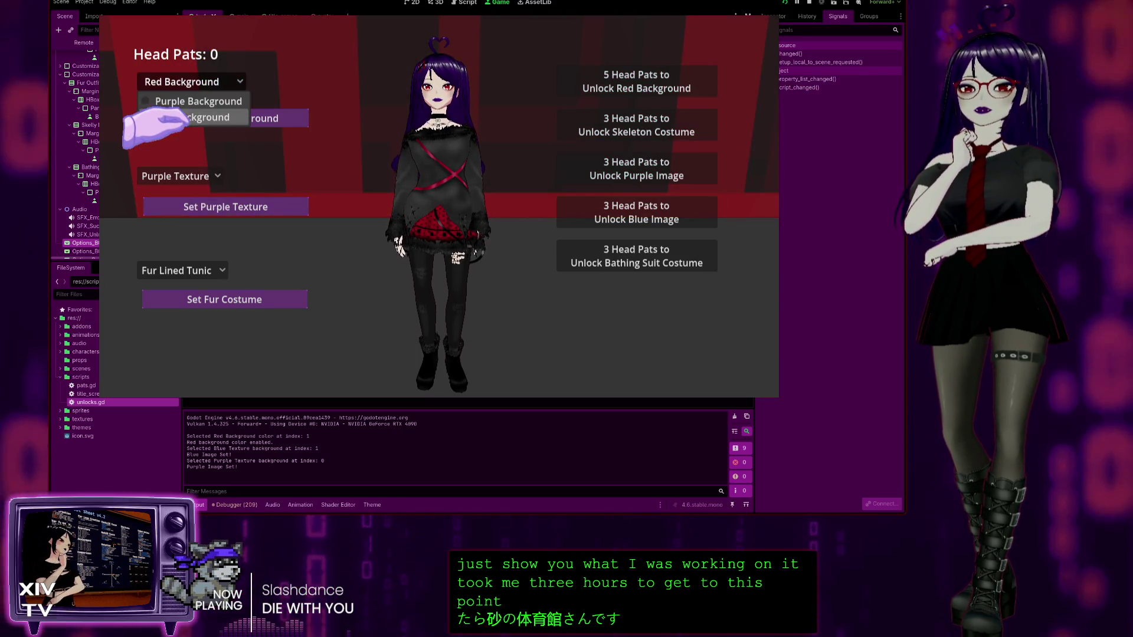
pyautogui.click(177, 117)
pyautogui.click(177, 82)
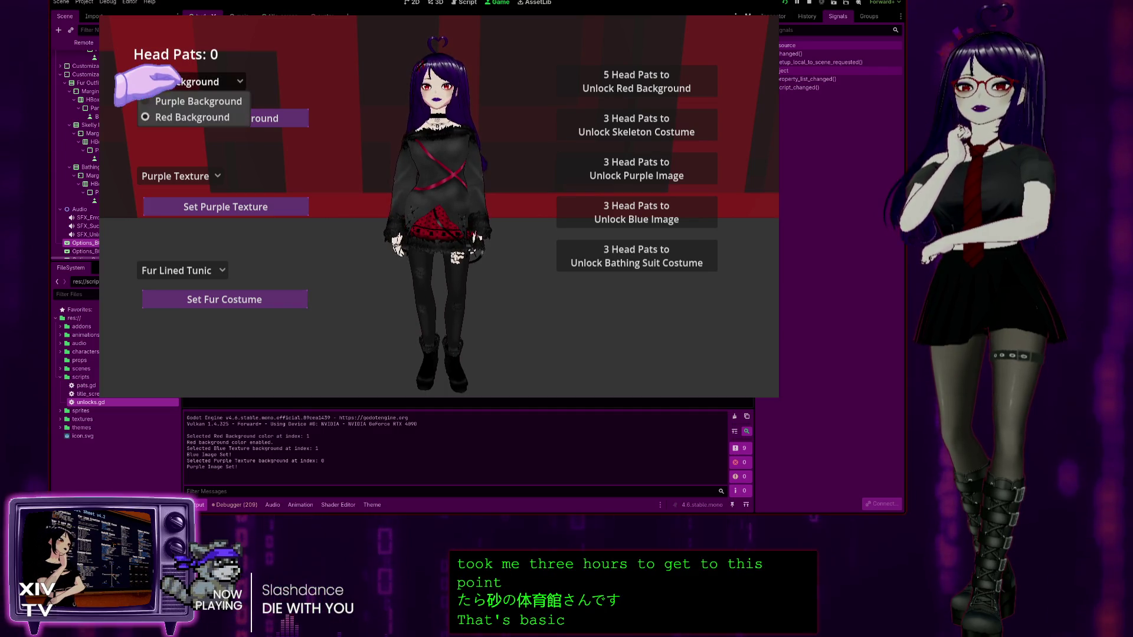
pyautogui.click(164, 117)
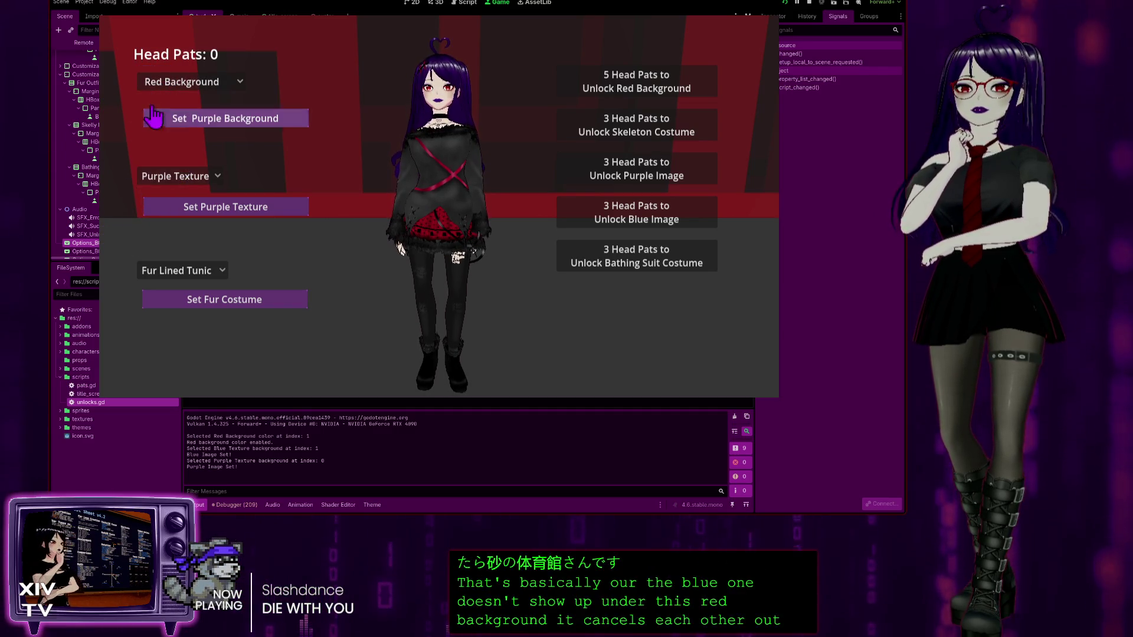
pyautogui.click(168, 82)
pyautogui.click(179, 101)
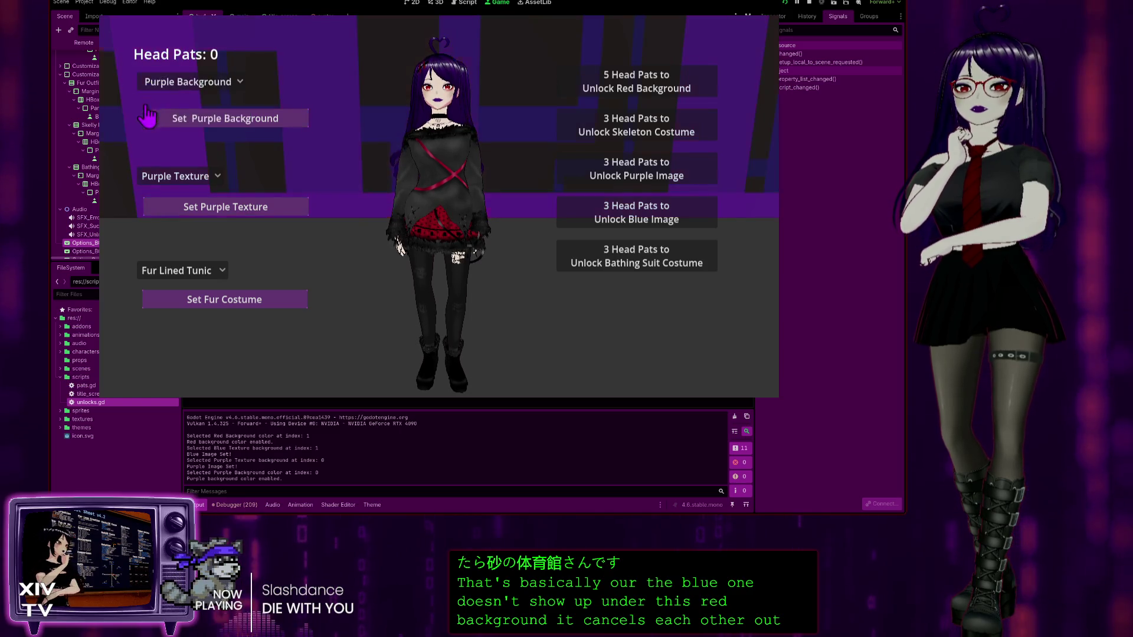
pyautogui.click(175, 176)
pyautogui.click(177, 195)
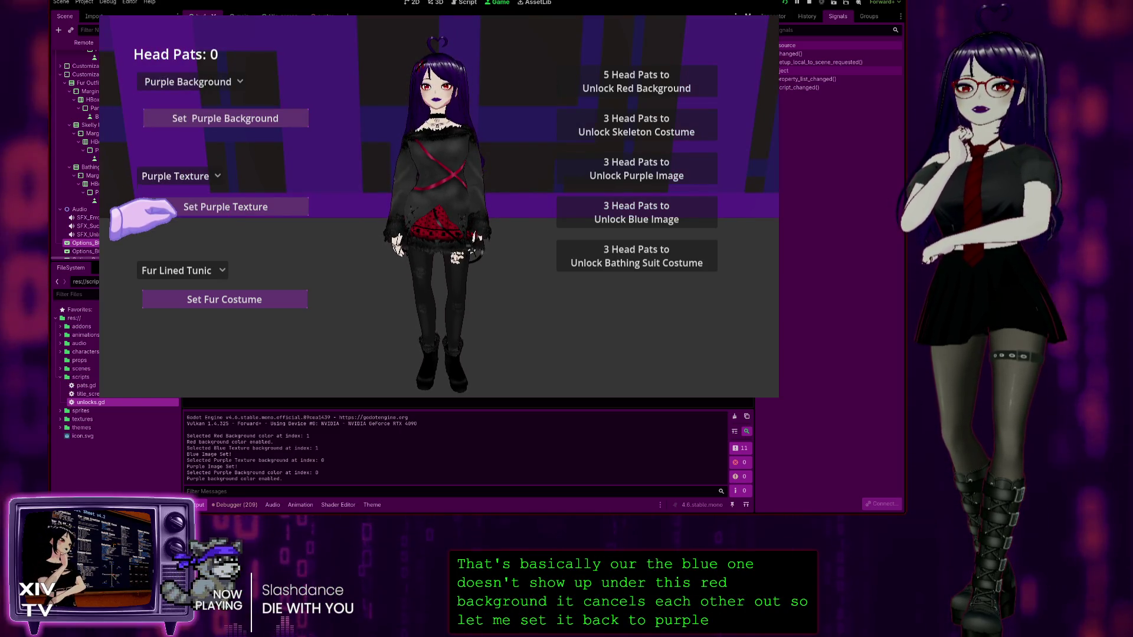
pyautogui.click(175, 176)
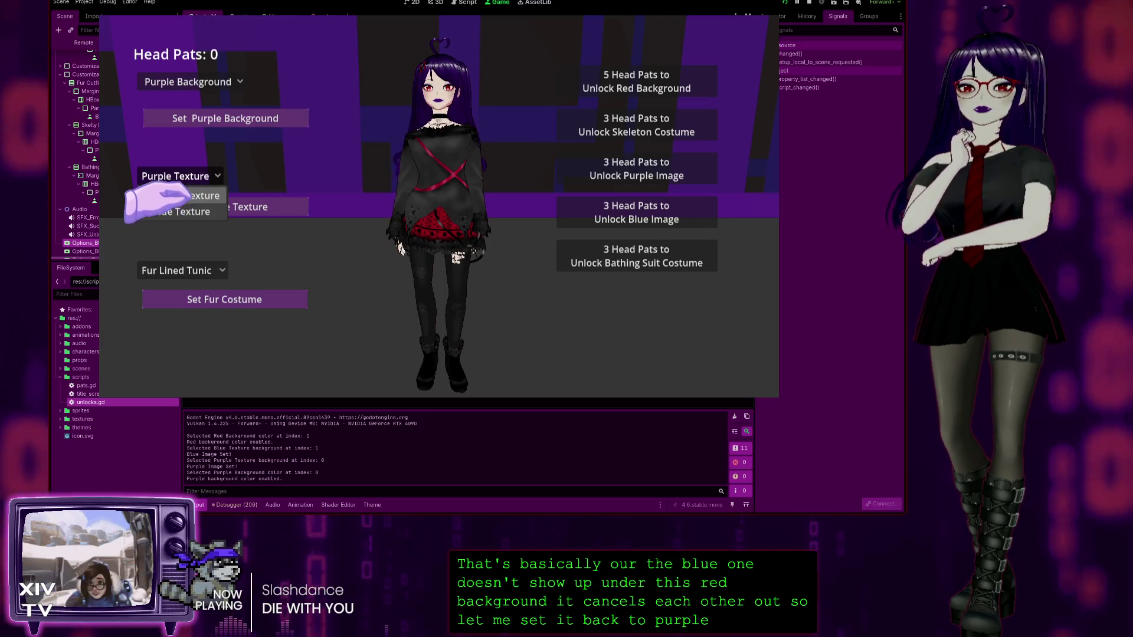
pyautogui.click(177, 211)
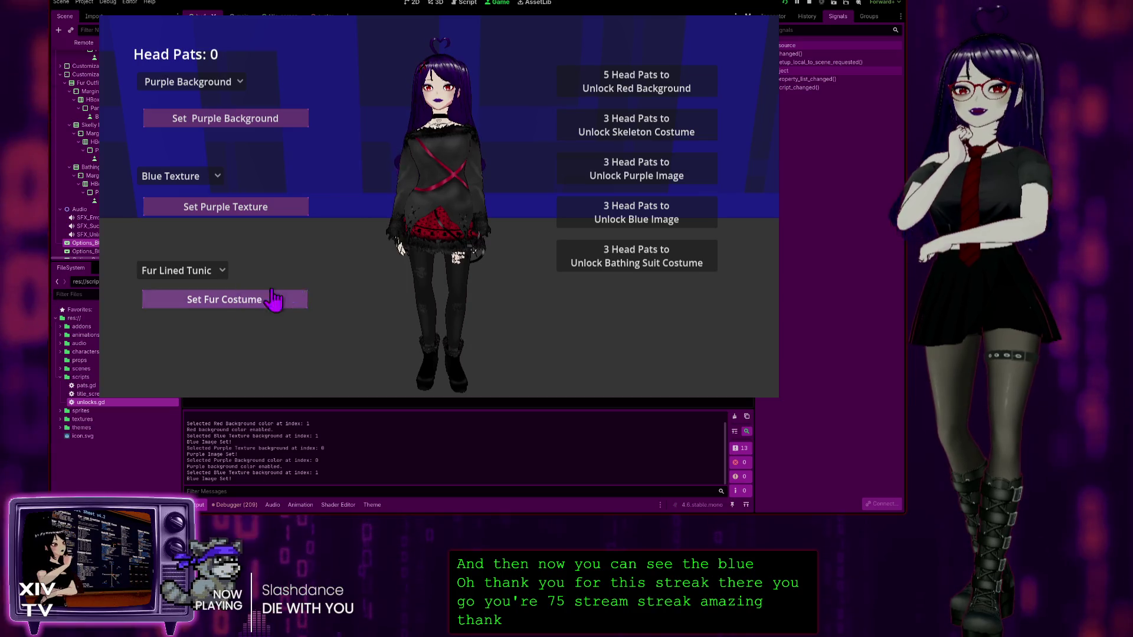
# Step: Pause and stop the running game, then return to the editor's FileSystem dock
pyautogui.press('Escape')
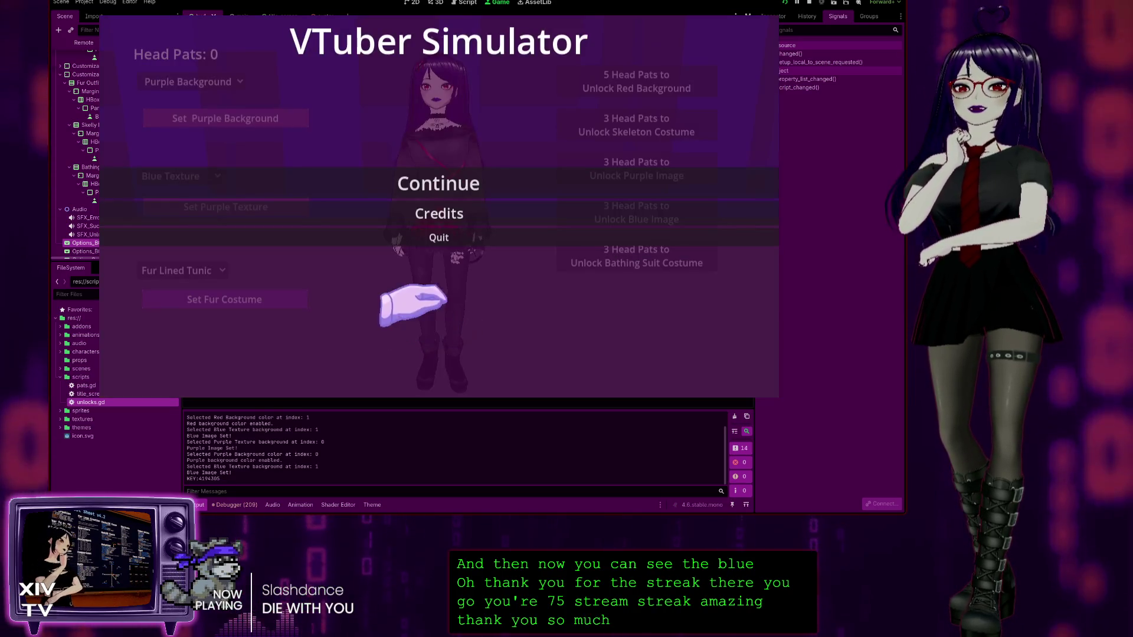
pyautogui.click(442, 237)
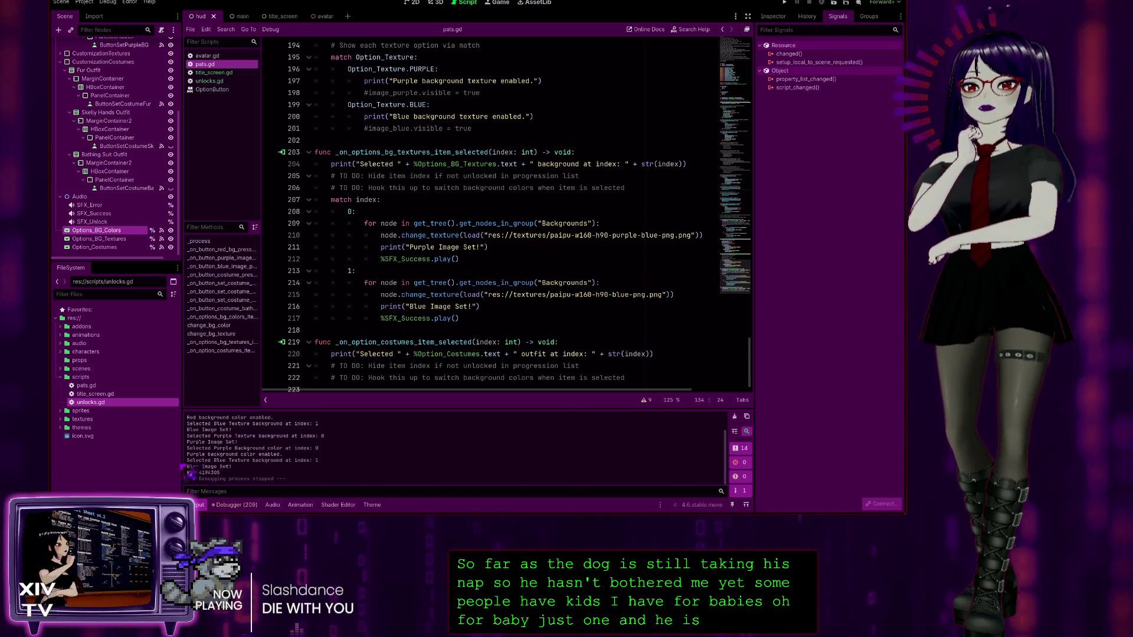
pyautogui.click(110, 480)
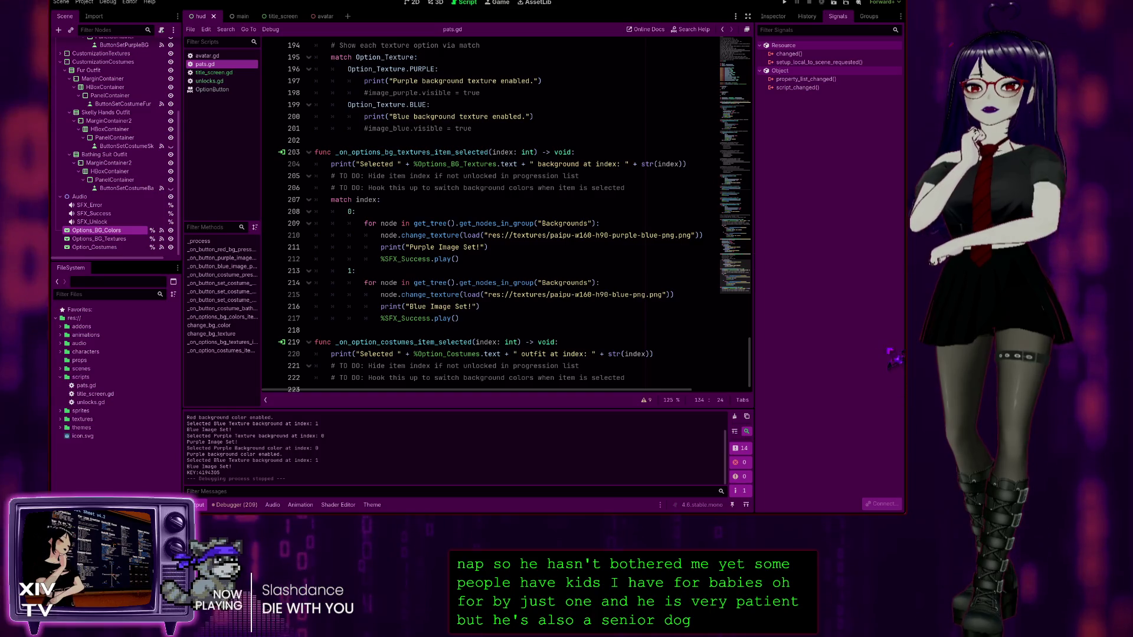